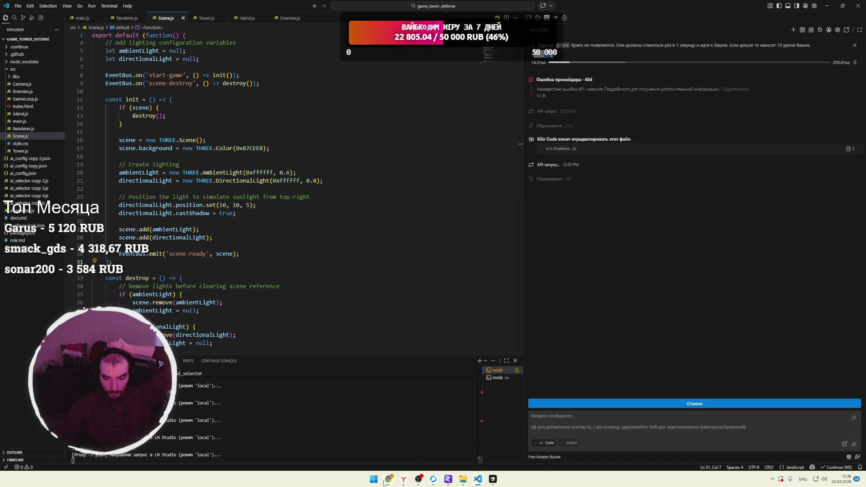
Switch from VS Code to the Twitch stream in Chrome.
{"action": "left_click", "coordinate": [347, 457]}
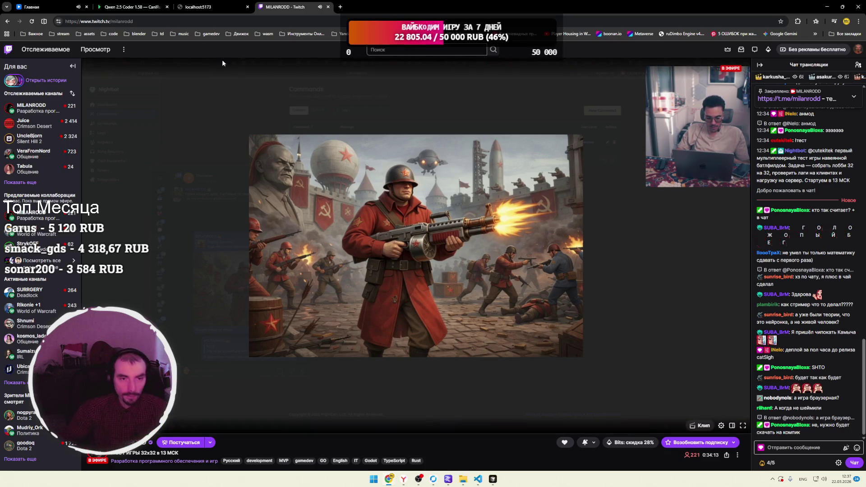
Glance at the running game on localhost:5173, then return to VS Code.
{"action": "left_click", "coordinate": [224, 9]}
{"action": "key", "text": "alt+Tab"}
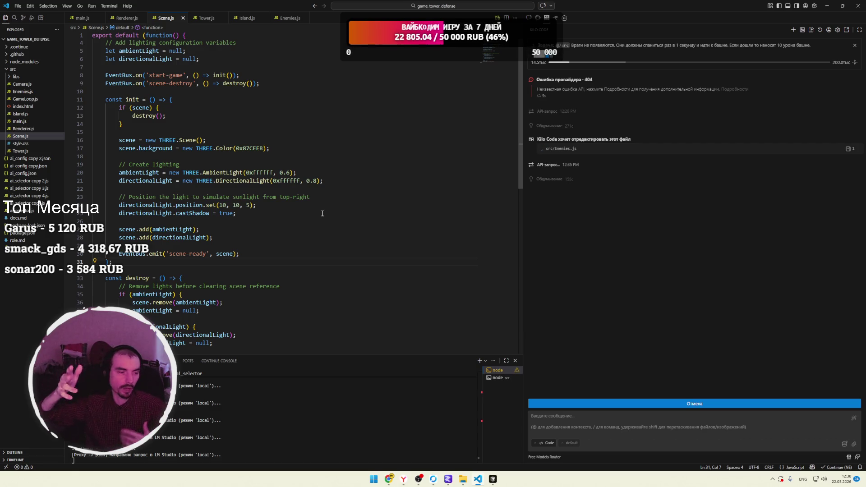
Bring Chrome forward and open boonan.io in a new tab.
{"action": "left_click", "coordinate": [389, 480]}
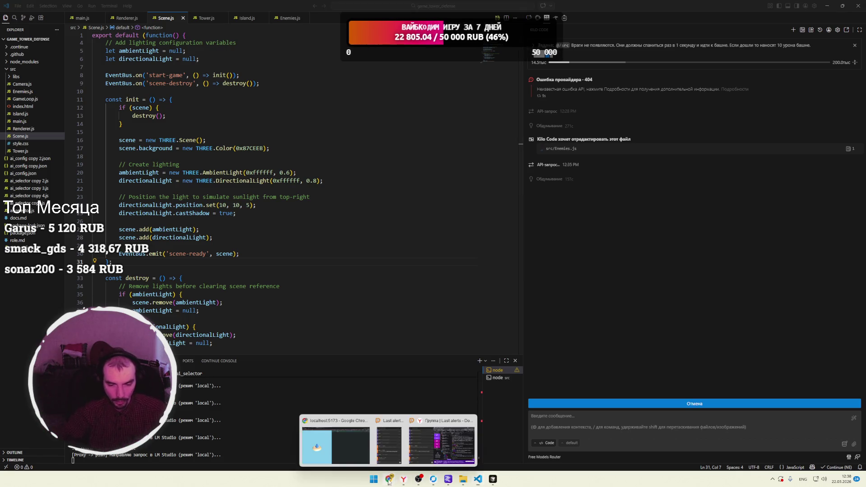
{"action": "left_click", "coordinate": [335, 444]}
{"action": "left_click", "coordinate": [339, 7]}
{"action": "type", "text": "boonan.io"}
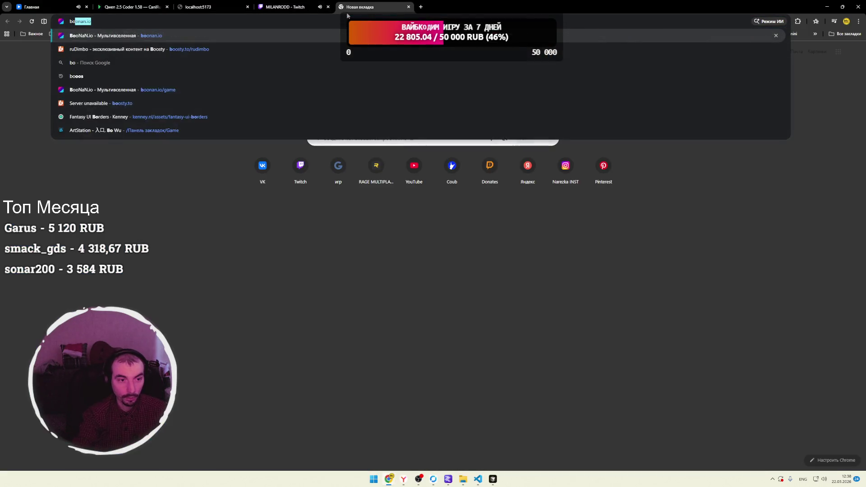
{"action": "key", "text": "Return"}
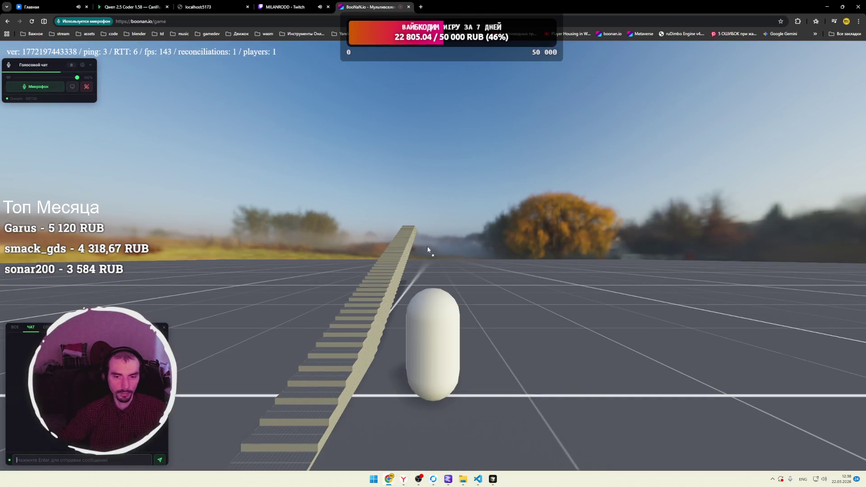
Rotate the game camera toward the power pylons and trees, then return to Twitch.
{"action": "left_click_drag", "start_coordinate": [427, 249], "coordinate": [449, 279]}
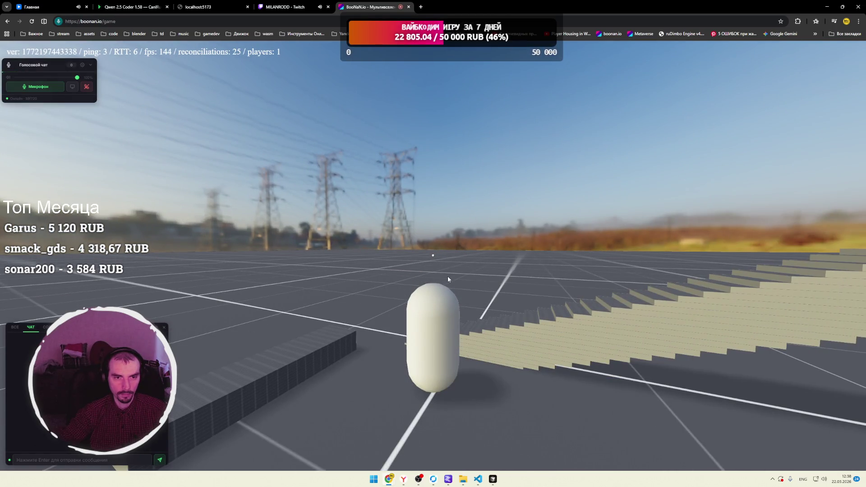
{"action": "mouse_move", "coordinate": [448, 279]}
{"action": "left_mouse_down"}
{"action": "mouse_move", "coordinate": [360, 281]}
{"action": "mouse_move", "coordinate": [365, 180]}
{"action": "left_mouse_up"}
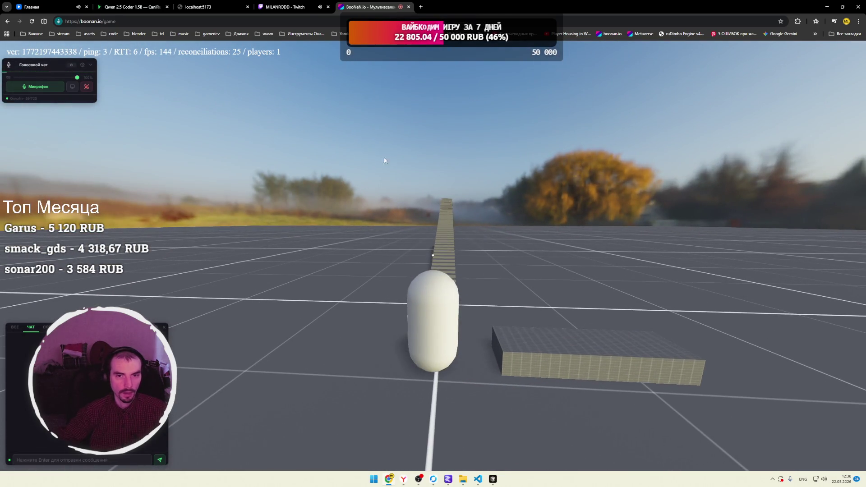
{"action": "left_click", "coordinate": [283, 7]}
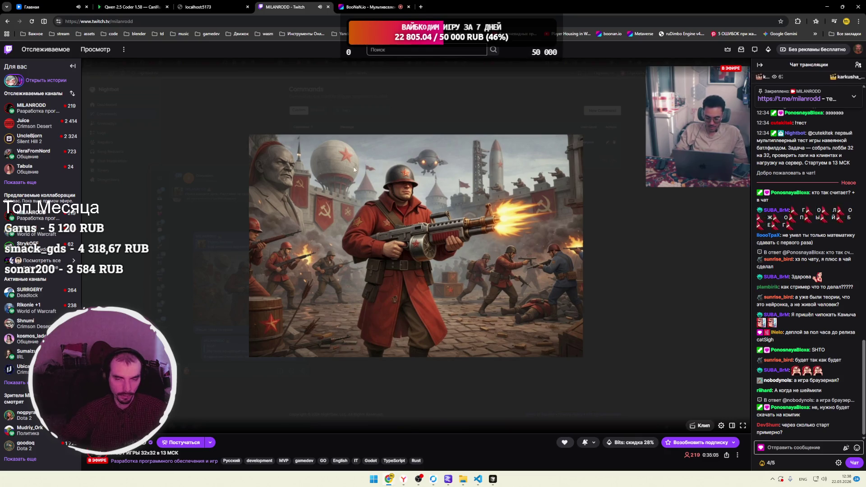
Return to the BooNaN.io game tab from the Twitch stream.
{"action": "left_click", "coordinate": [361, 6]}
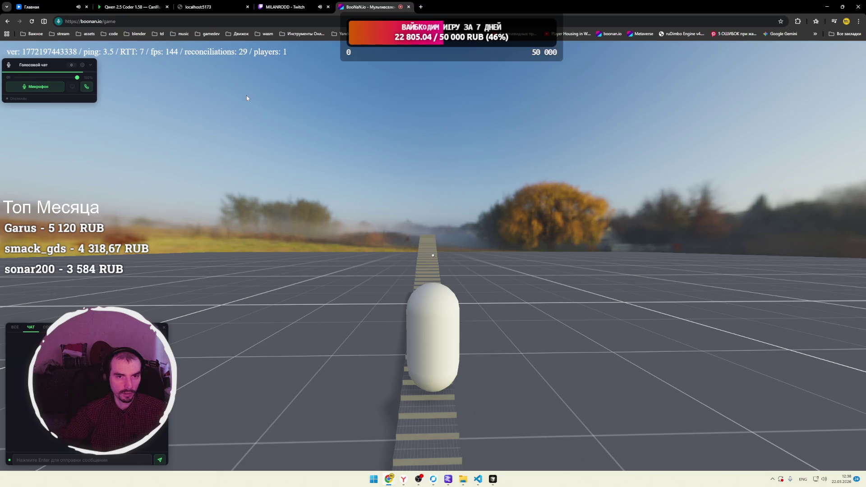
Close the BooNaN.io tab, leaving the Twitch stream tab open.
{"action": "left_click", "coordinate": [289, 7]}
{"action": "left_click", "coordinate": [370, 6]}
{"action": "left_click", "coordinate": [408, 7]}
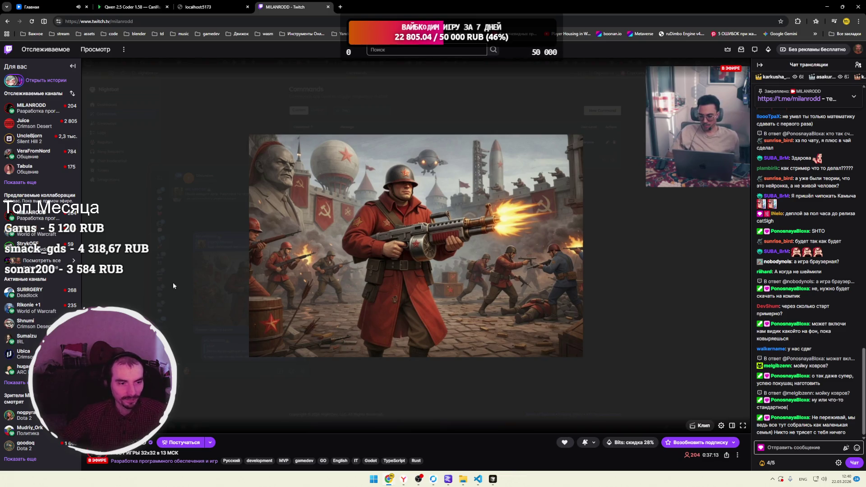
Expand the Twitch followed-channels list, then collapse and re-expand the sidebar.
{"action": "left_click", "coordinate": [19, 182]}
{"action": "scroll", "coordinate": [49, 276], "scroll_direction": "down", "scroll_amount": 1}
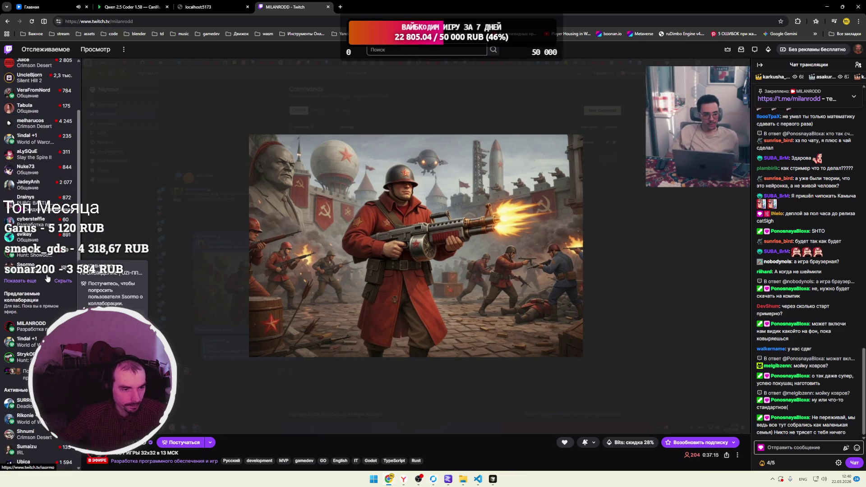
{"action": "left_click", "coordinate": [21, 280]}
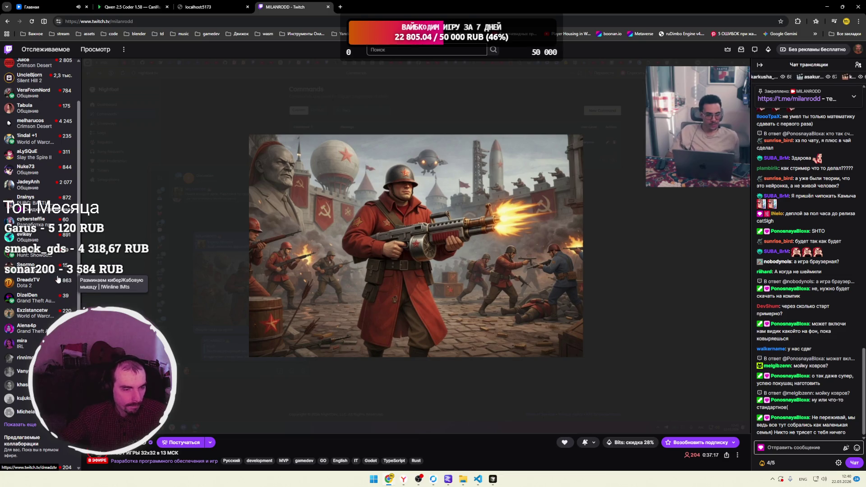
{"action": "scroll", "coordinate": [50, 225], "scroll_direction": "up", "scroll_amount": 3}
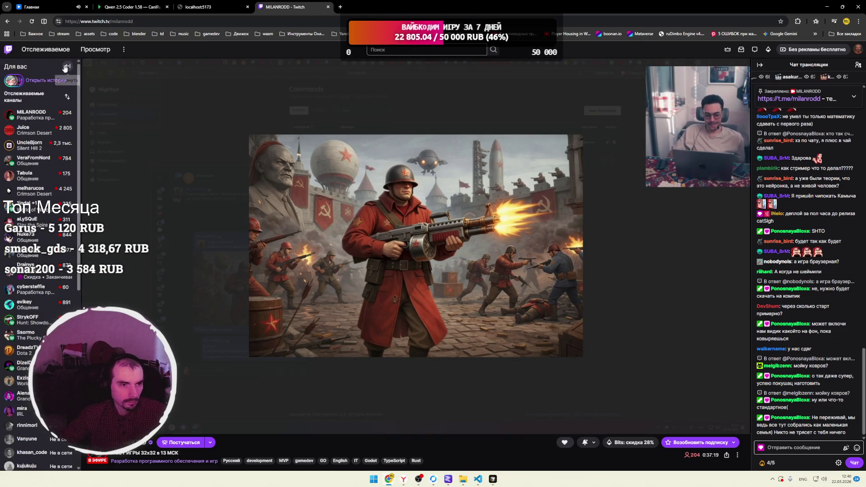
{"action": "left_click", "coordinate": [66, 67]}
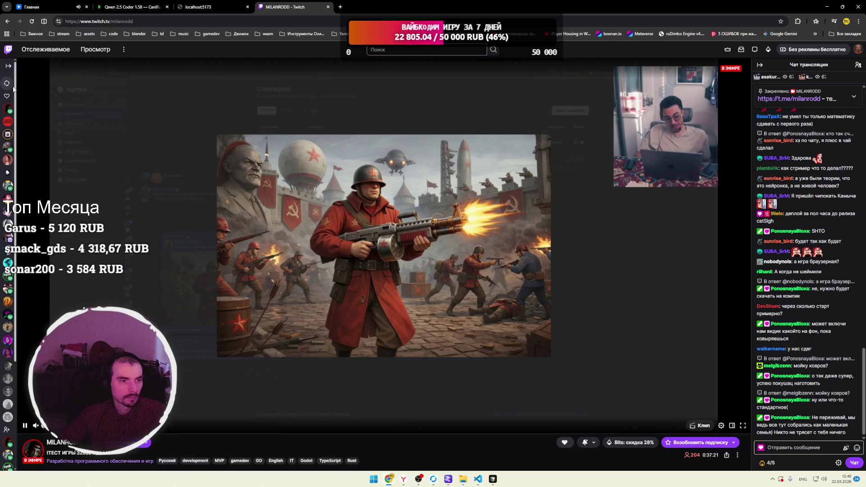
{"action": "left_click", "coordinate": [8, 65]}
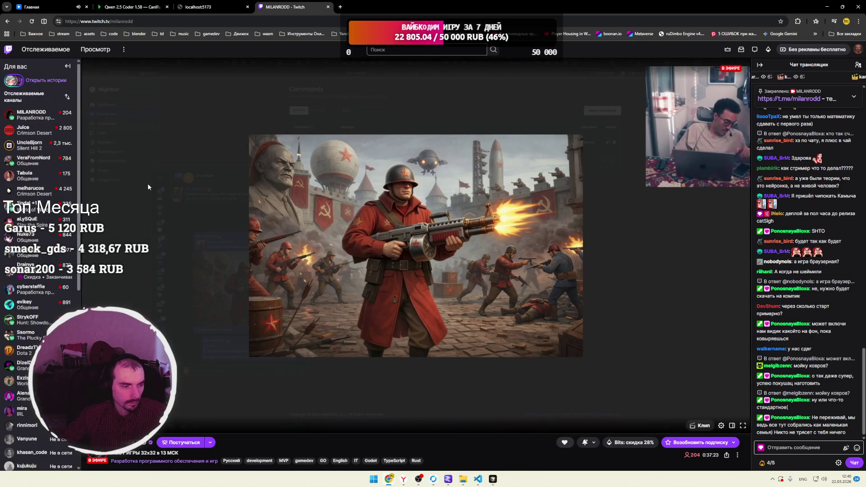
Check the localhost game tab and LM Studio server logs, then return to VS Code.
{"action": "key", "text": "ctrl+shift+Tab"}
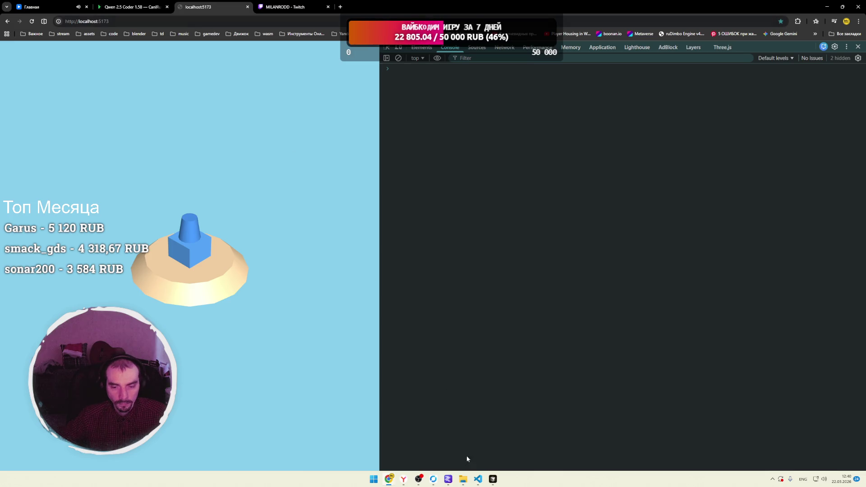
{"action": "left_click", "coordinate": [448, 479]}
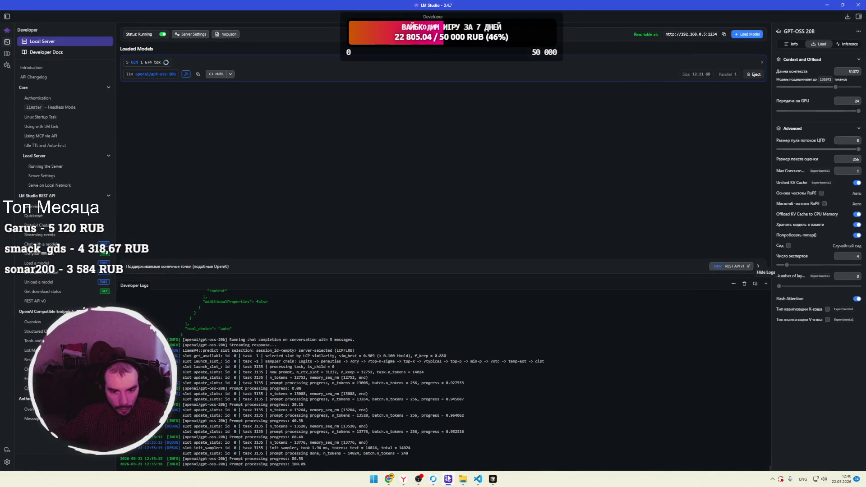
{"action": "left_click", "coordinate": [477, 479]}
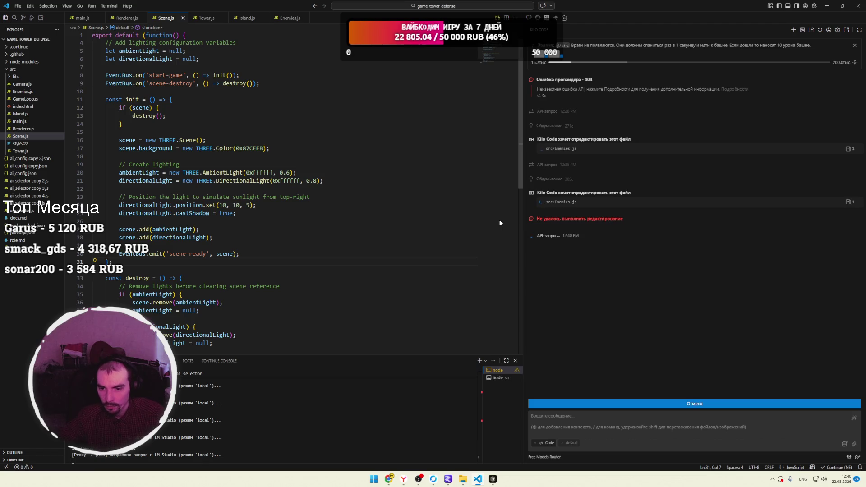
{"action": "left_click", "coordinate": [551, 219]}
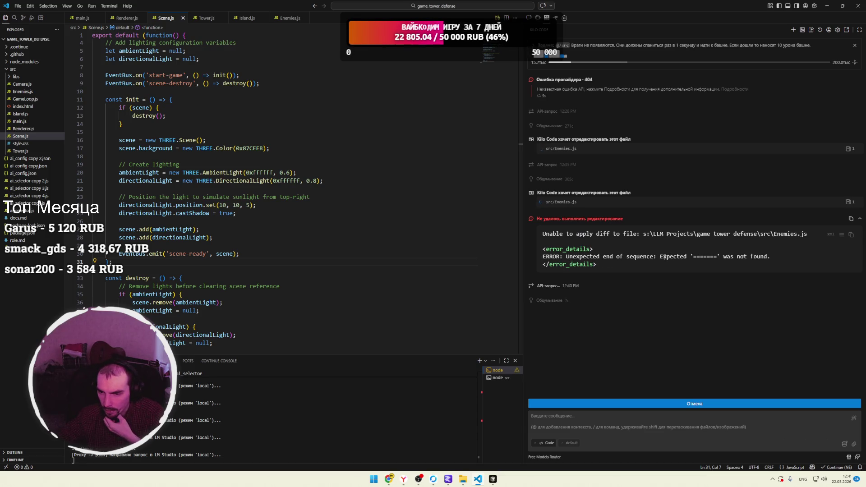
{"action": "left_click_drag", "start_coordinate": [694, 258], "coordinate": [719, 258]}
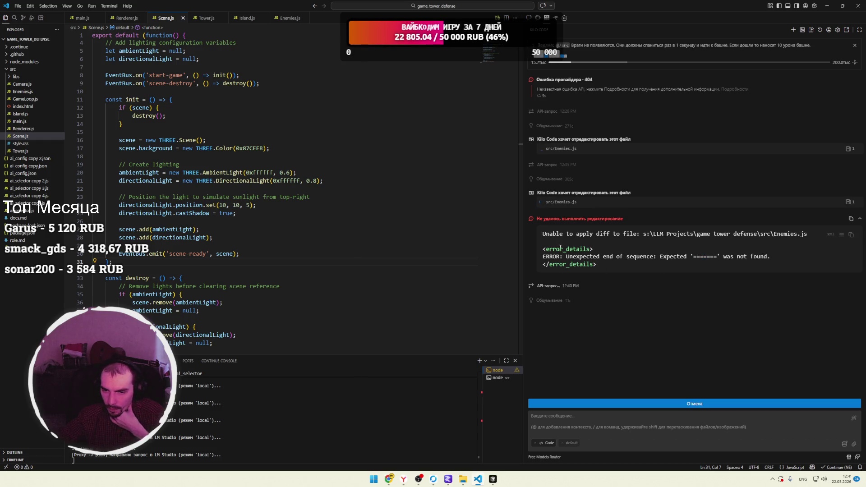
{"action": "left_click", "coordinate": [560, 224]}
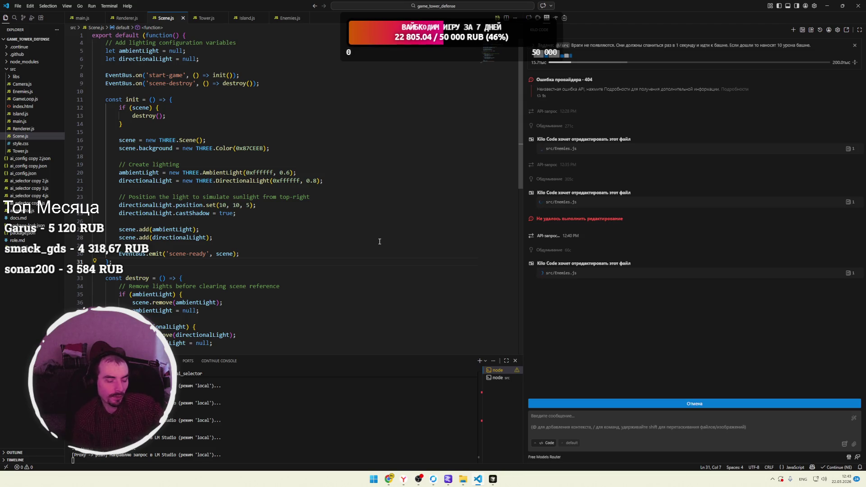
{"action": "mouse_move", "coordinate": [389, 479]}
{"action": "left_click", "coordinate": [348, 450]}
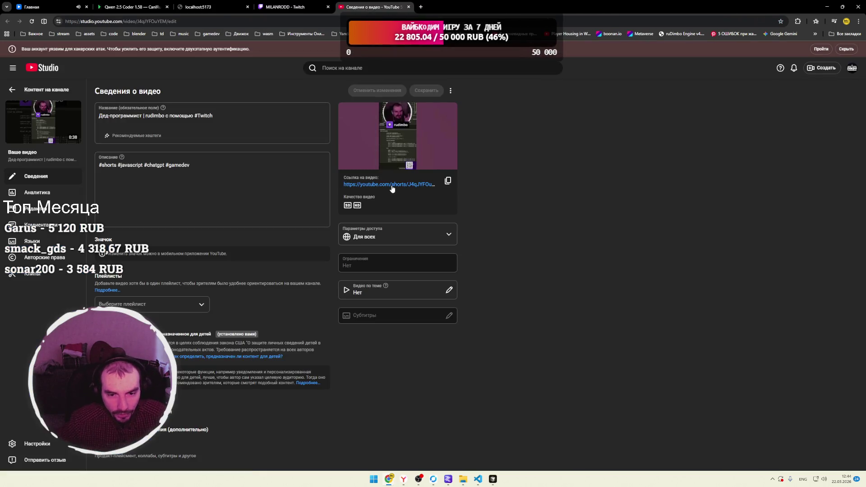
Play the Short in a maximized player window and pause it.
{"action": "left_click", "coordinate": [392, 184]}
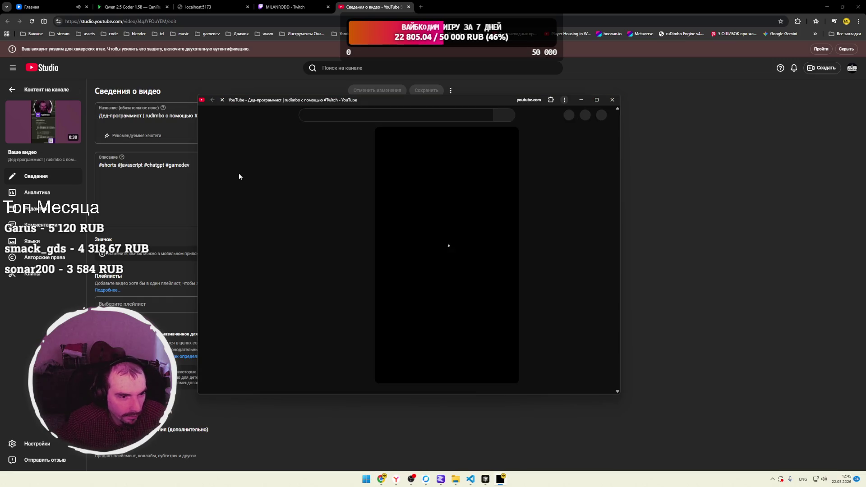
{"action": "left_click", "coordinate": [597, 100]}
{"action": "left_click", "coordinate": [535, 279]}
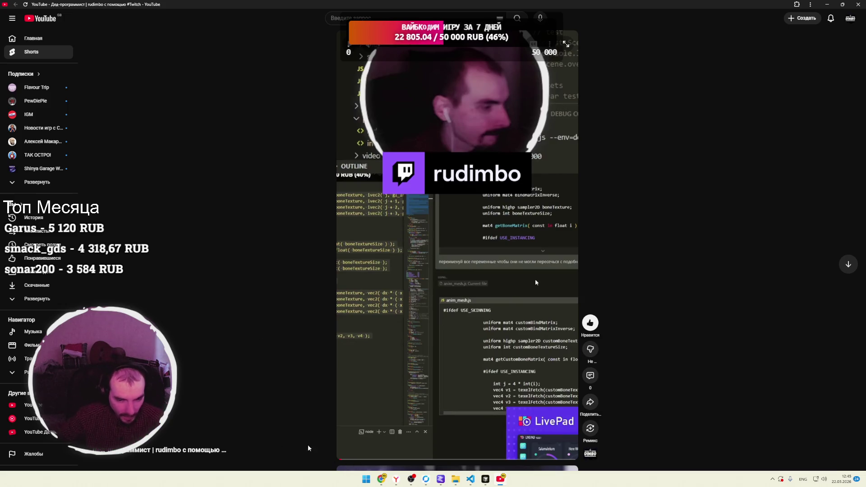
View the Short's comments, then return to its Studio details page.
{"action": "left_click", "coordinate": [590, 376]}
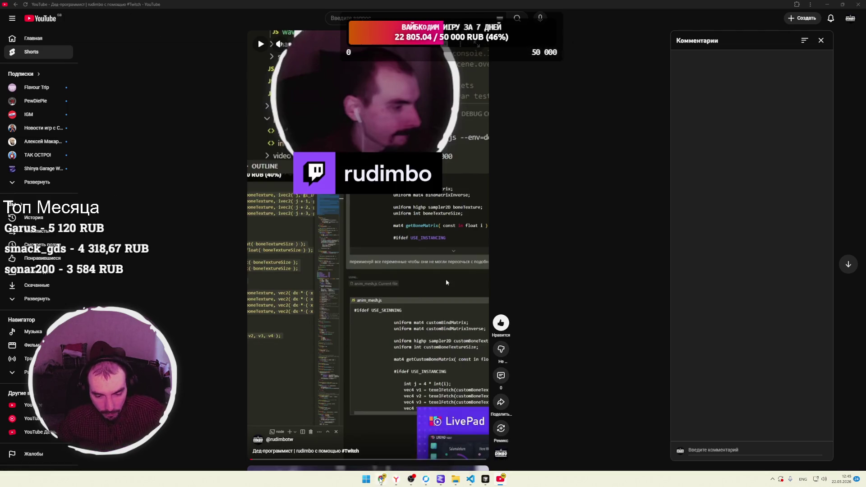
{"action": "mouse_move", "coordinate": [381, 479]}
{"action": "left_click", "coordinate": [331, 440]}
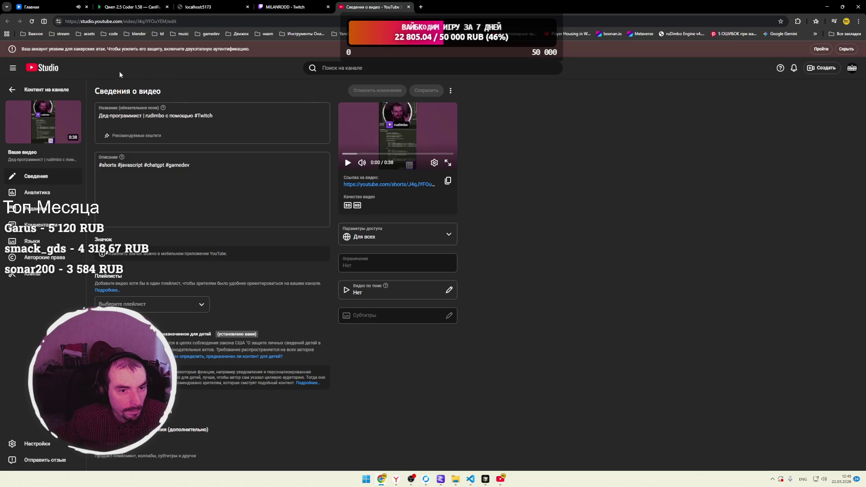
Filter the channel content to Shorts, scroll to the list's end, and minimize Studio.
{"action": "left_click", "coordinate": [22, 91]}
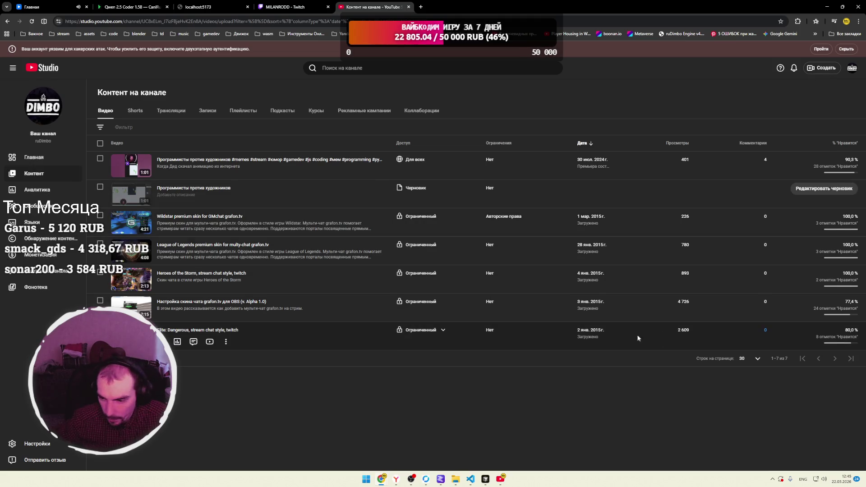
{"action": "left_click", "coordinate": [135, 111]}
{"action": "scroll", "coordinate": [417, 234], "scroll_direction": "down", "scroll_amount": 1}
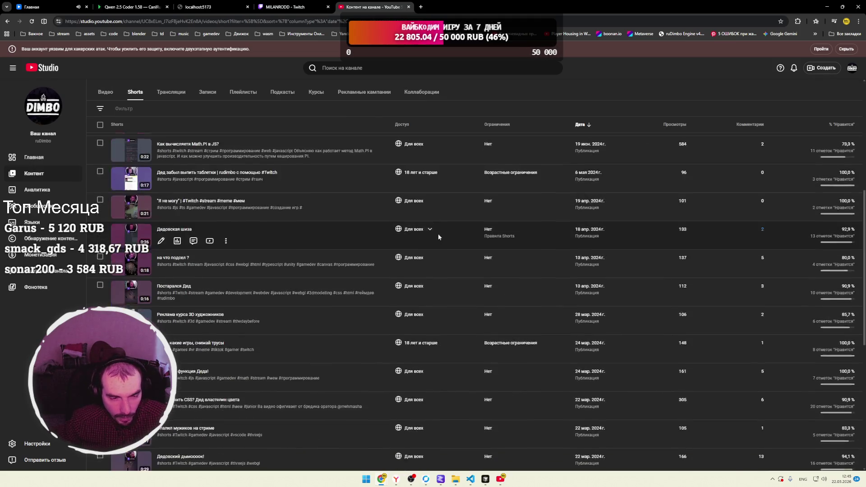
{"action": "scroll", "coordinate": [428, 232], "scroll_direction": "down", "scroll_amount": 7}
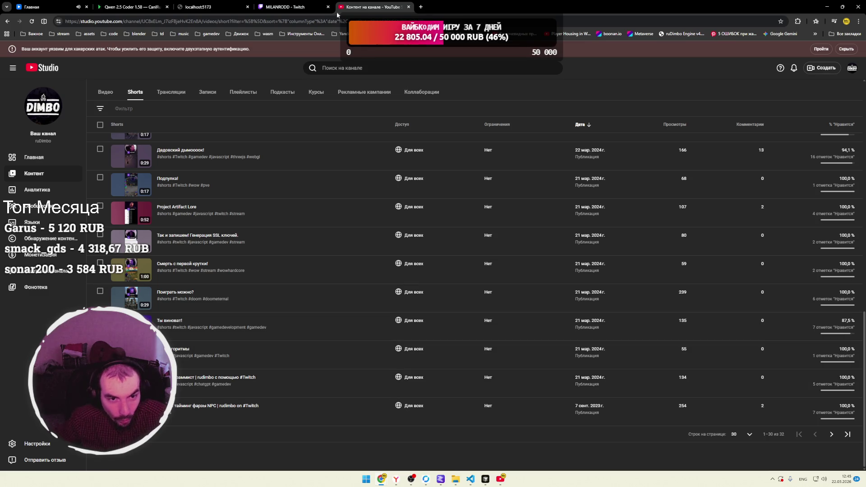
{"action": "left_click", "coordinate": [826, 7]}
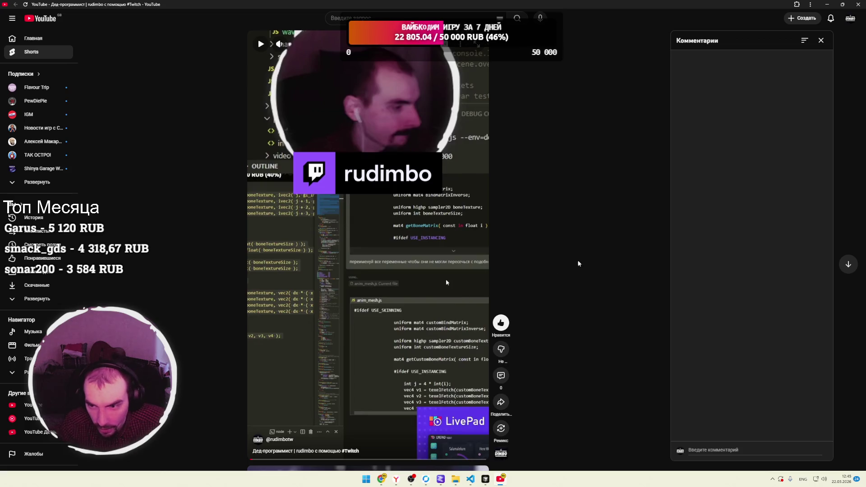
Close the comments, finish playing the Short, and close the YouTube window.
{"action": "left_click", "coordinate": [821, 41]}
{"action": "left_click", "coordinate": [478, 289]}
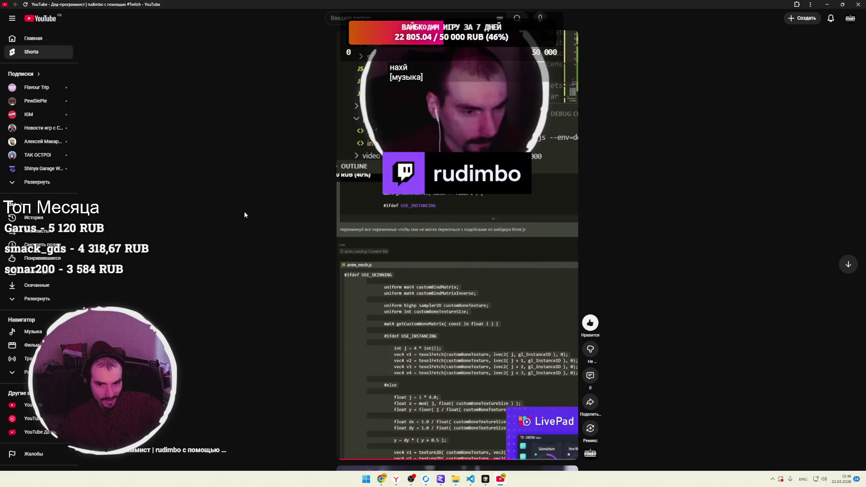
{"action": "left_click", "coordinate": [369, 229]}
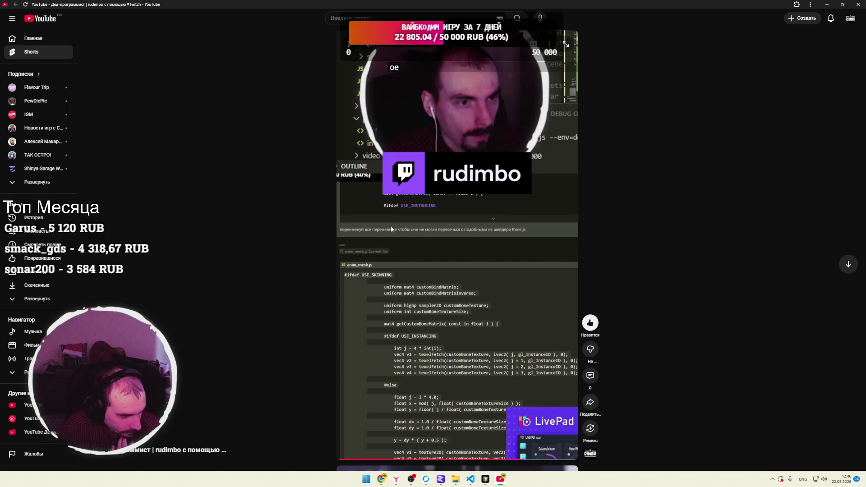
{"action": "left_click", "coordinate": [842, 481]}
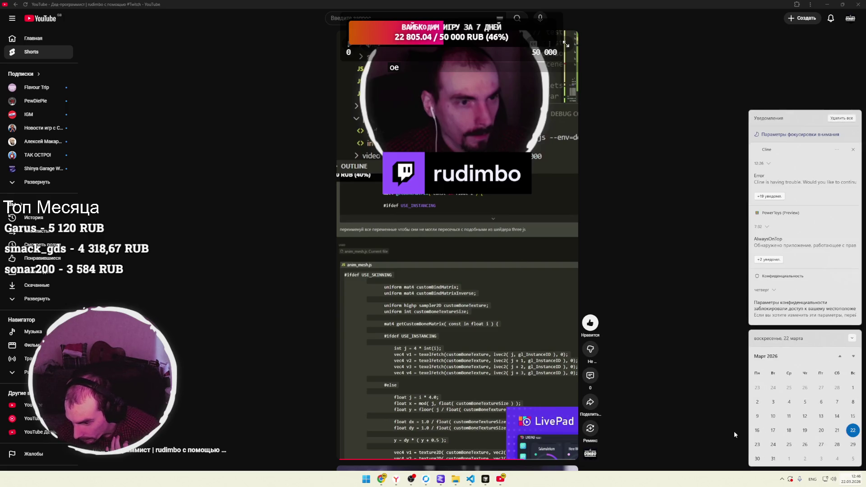
{"action": "left_click", "coordinate": [716, 415]}
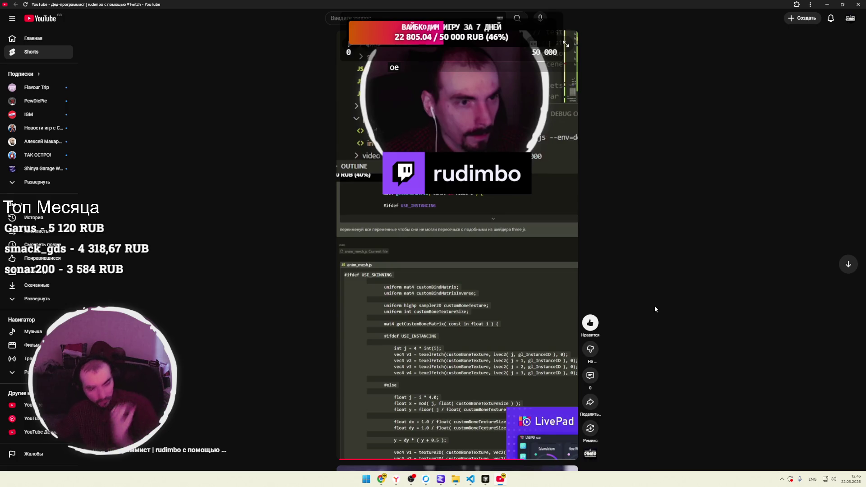
{"action": "left_click", "coordinate": [548, 304]}
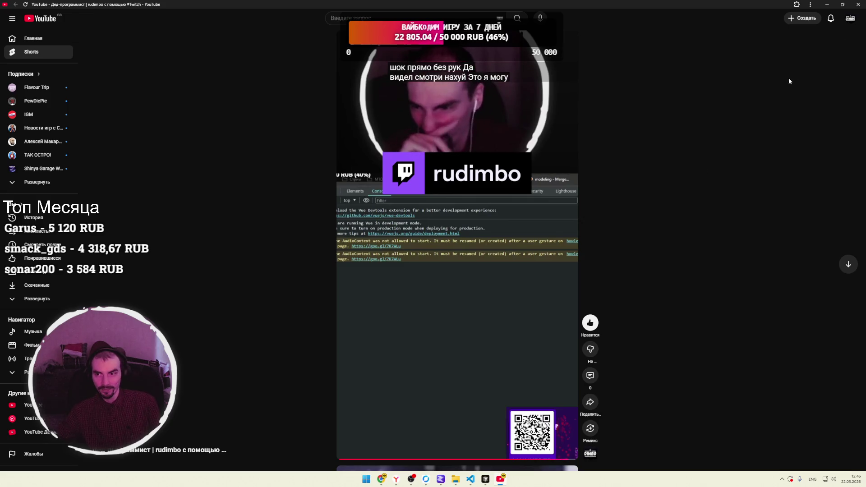
{"action": "left_click", "coordinate": [858, 4]}
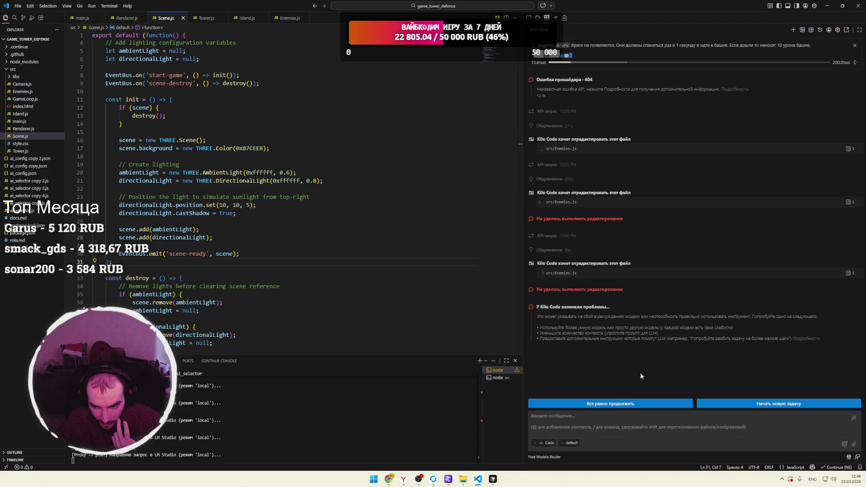
Start a new Kilo Code task in VS Code and bring LM Studio forward.
{"action": "left_click", "coordinate": [760, 403]}
{"action": "left_click", "coordinate": [349, 290]}
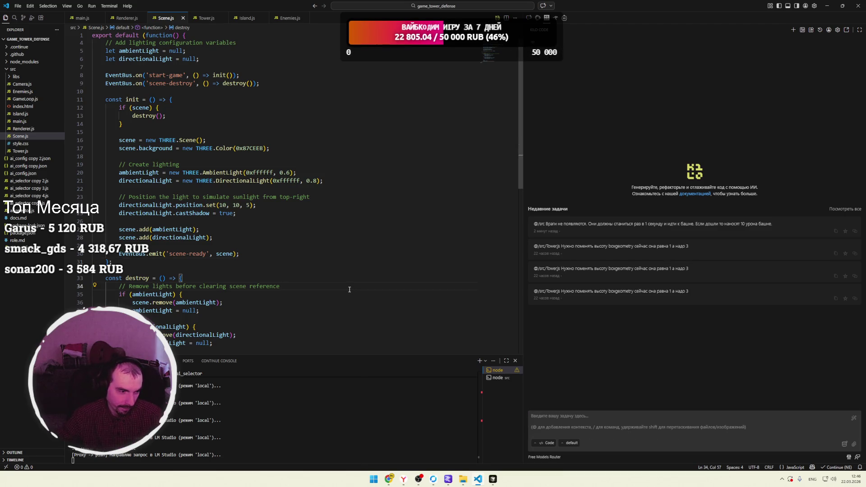
{"action": "left_click", "coordinate": [448, 479]}
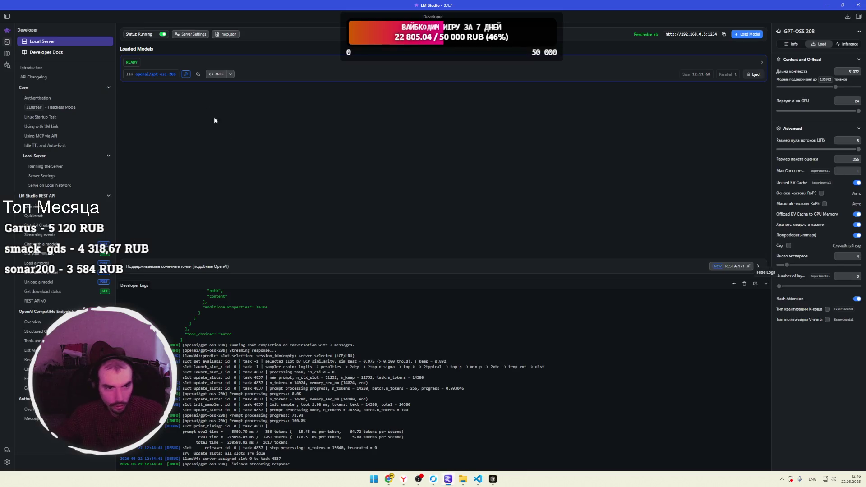
Open LM Studio's Simple Greeting chat and scroll to the tower defense prompt.
{"action": "key", "text": "ctrl+1"}
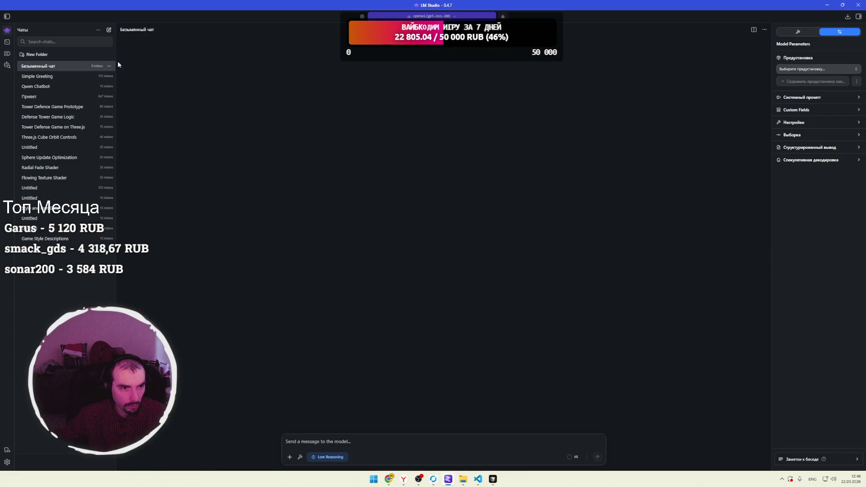
{"action": "left_click", "coordinate": [53, 79]}
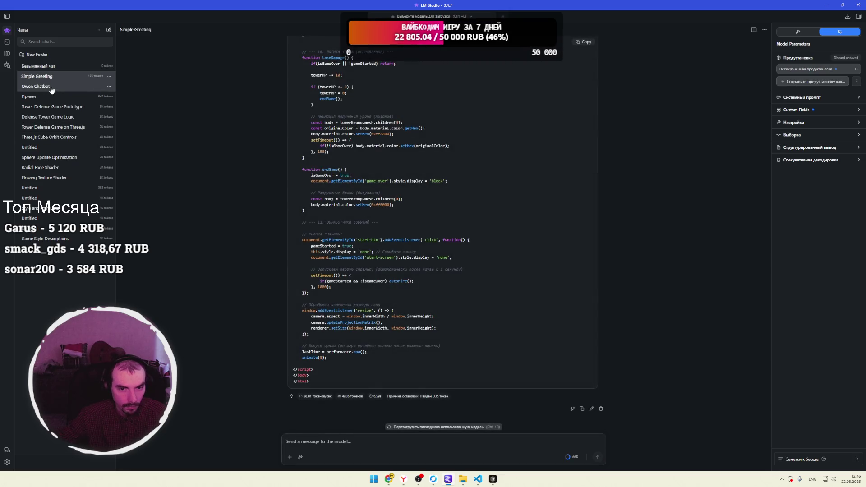
{"action": "scroll", "coordinate": [280, 254], "scroll_direction": "up", "scroll_amount": 10}
{"action": "scroll", "coordinate": [649, 149], "scroll_direction": "up", "scroll_amount": 15}
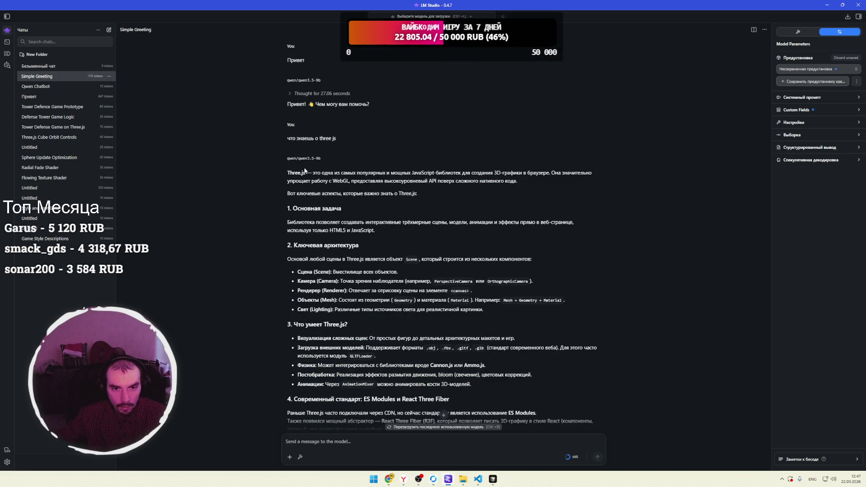
{"action": "scroll", "coordinate": [297, 160], "scroll_direction": "down", "scroll_amount": 7}
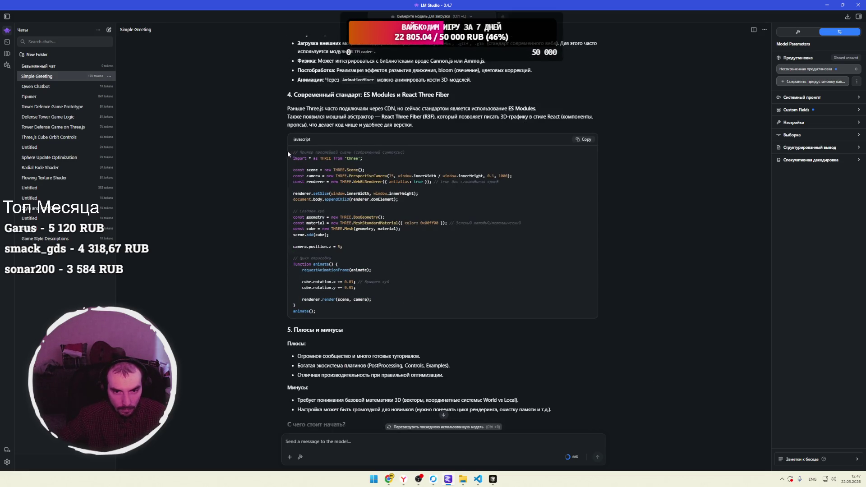
{"action": "scroll", "coordinate": [279, 150], "scroll_direction": "down", "scroll_amount": 8}
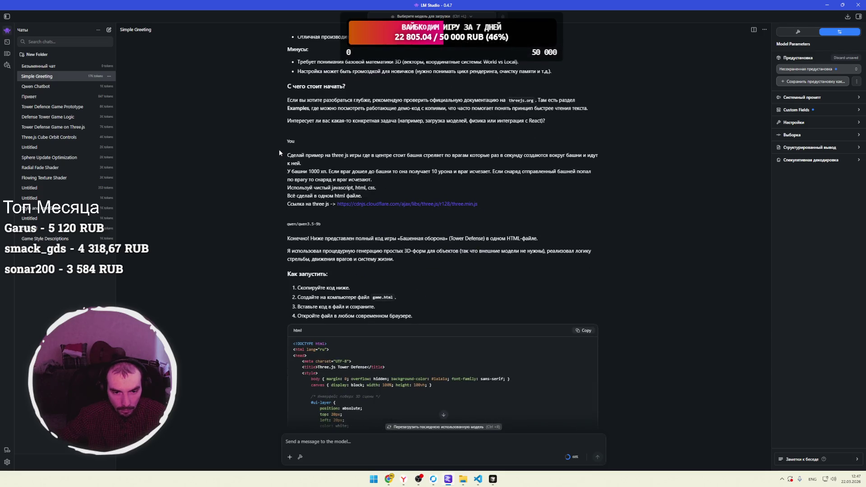
{"action": "scroll", "coordinate": [279, 153], "scroll_direction": "down", "scroll_amount": 2}
{"action": "scroll", "coordinate": [281, 161], "scroll_direction": "up", "scroll_amount": 3}
{"action": "scroll", "coordinate": [301, 220], "scroll_direction": "up", "scroll_amount": 1}
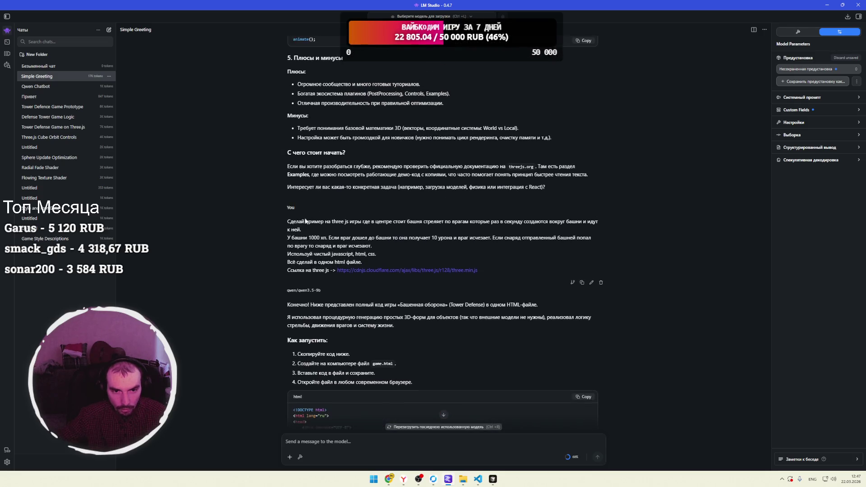
Copy the Three.js tower defense prompt text and open the empty untitled chat.
{"action": "left_click_drag", "start_coordinate": [288, 224], "coordinate": [492, 272]}
{"action": "left_click", "coordinate": [494, 259]}
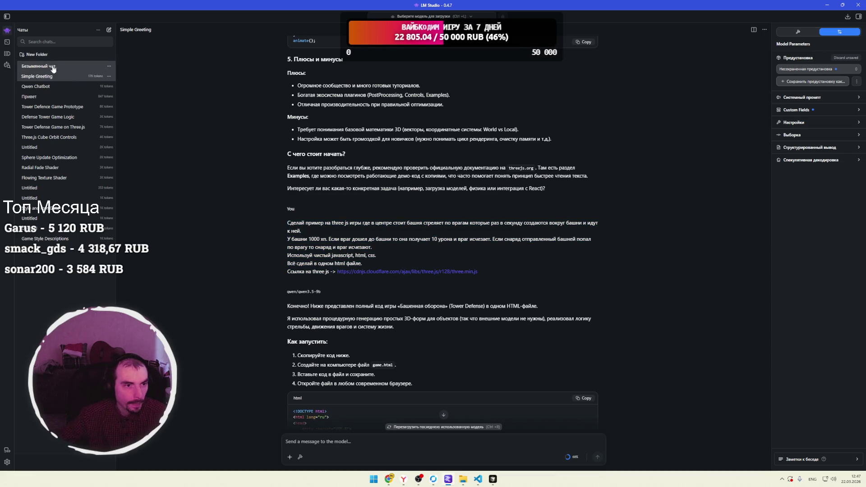
{"action": "left_click", "coordinate": [109, 30]}
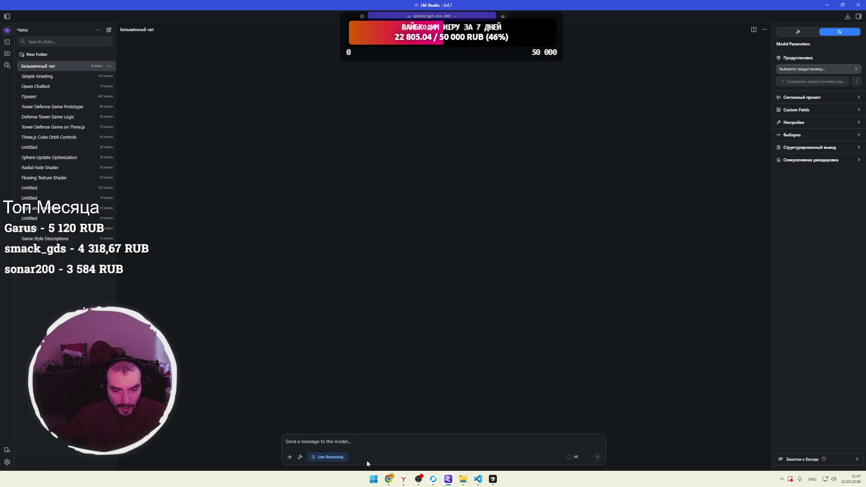
Paste and send the Three.js tower defense prompt to gpt-oss-20b, then bring Chrome forward.
{"action": "key", "text": "ctrl+v"}
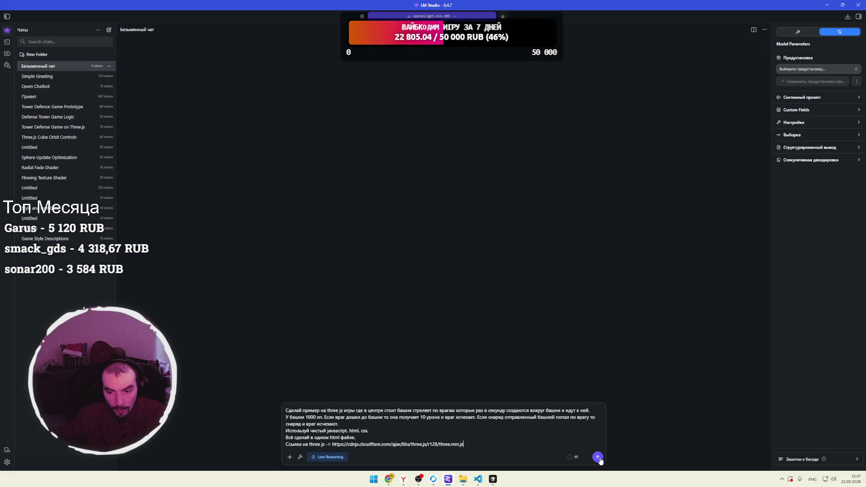
{"action": "left_click", "coordinate": [598, 458]}
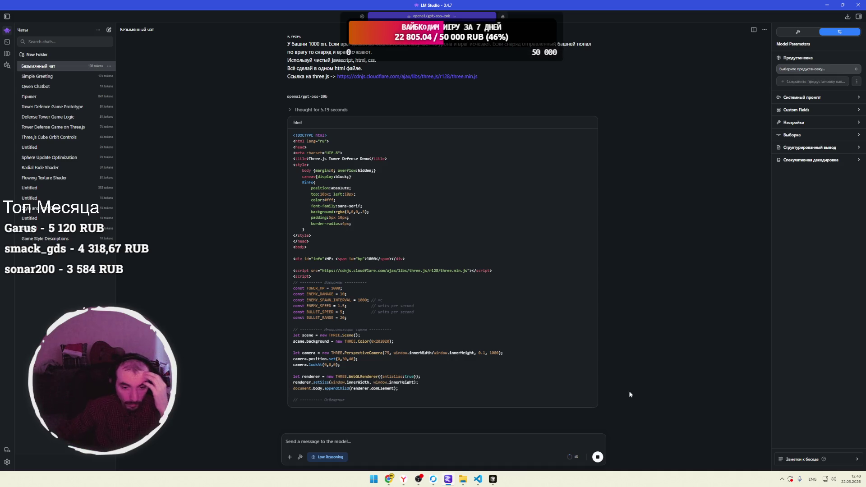
{"action": "mouse_move", "coordinate": [388, 479]}
{"action": "left_click", "coordinate": [379, 443]}
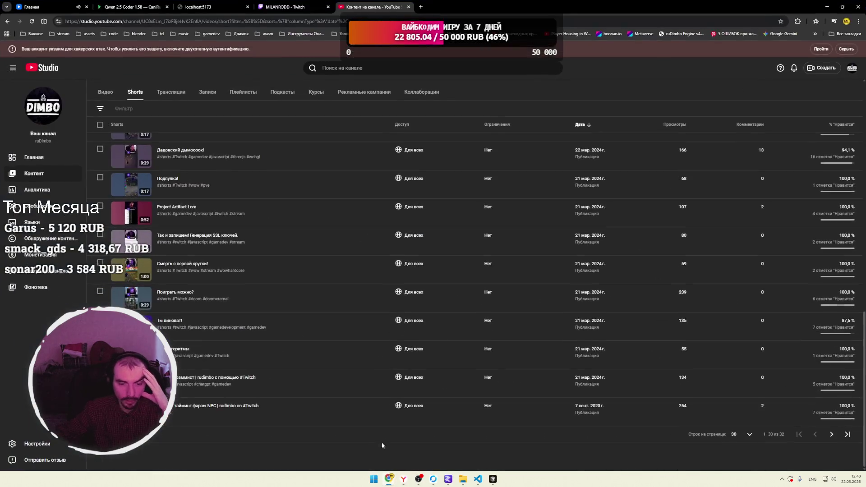
Close the YouTube Studio tab, watch the Twitch stream, then return to the generating LM Studio chat.
{"action": "left_click", "coordinate": [289, 6]}
{"action": "left_click", "coordinate": [370, 7]}
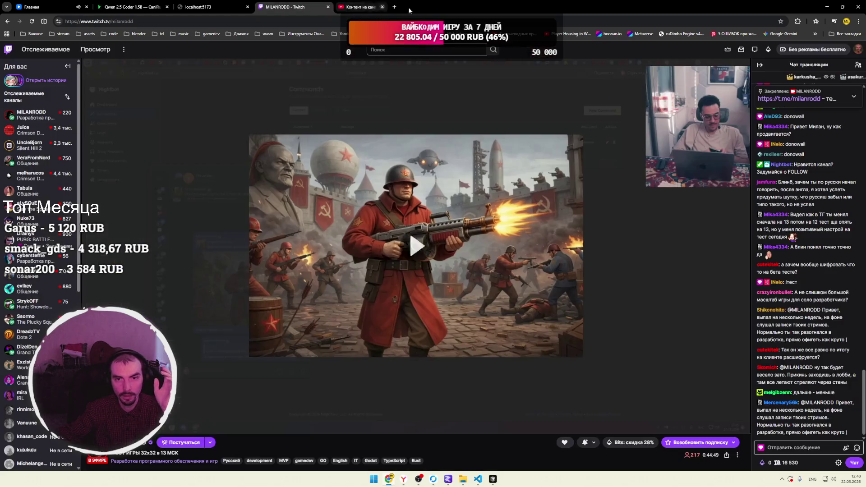
{"action": "left_click", "coordinate": [408, 7]}
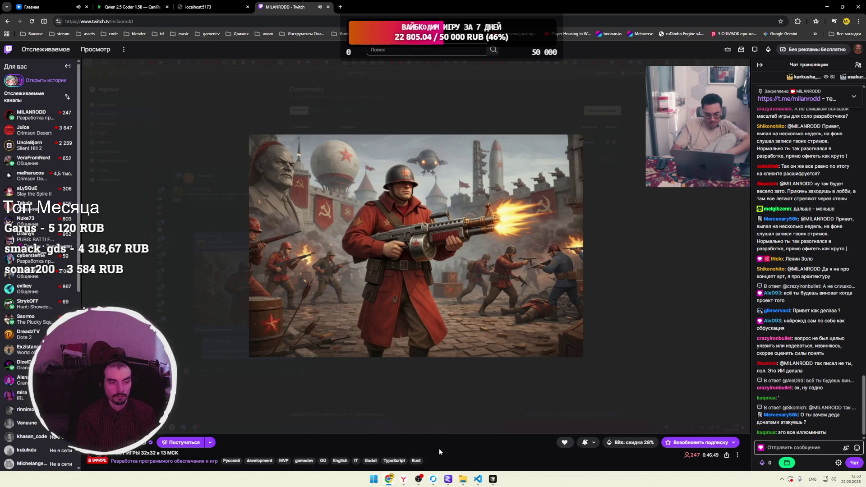
{"action": "left_click", "coordinate": [448, 479]}
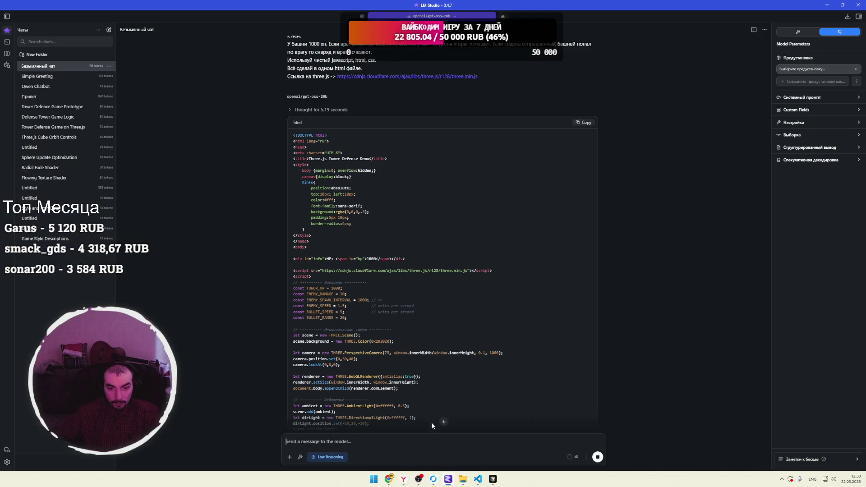
Scroll to the end of the generated tower defense HTML and go to VS Code.
{"action": "scroll", "coordinate": [437, 300], "scroll_direction": "down", "scroll_amount": 10}
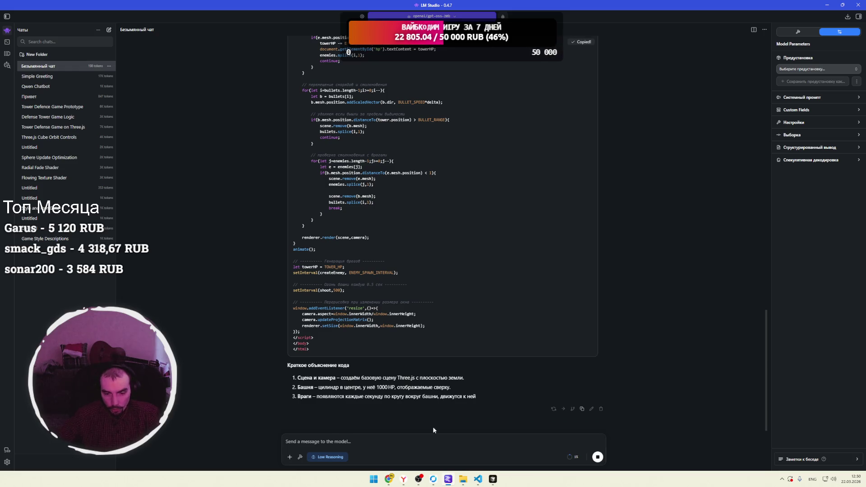
{"action": "left_click", "coordinate": [478, 479]}
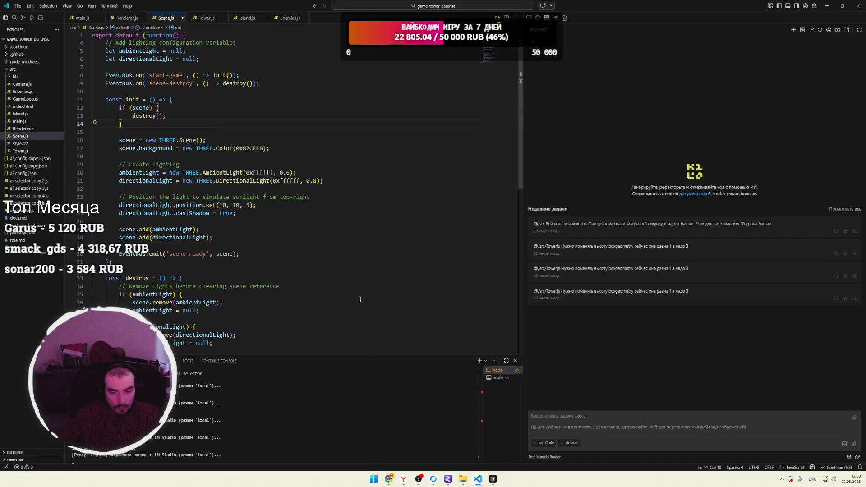
In Cursor, duplicate index copy.html as index copy 2.html.
{"action": "left_click", "coordinate": [493, 479]}
{"action": "left_click", "coordinate": [32, 108]}
{"action": "key", "text": "ctrl+c"}
{"action": "key", "text": "ctrl+v"}
Replace the contents of index copy 2.html with the generated tower defense code.
{"action": "key", "text": "alt+Tab"}
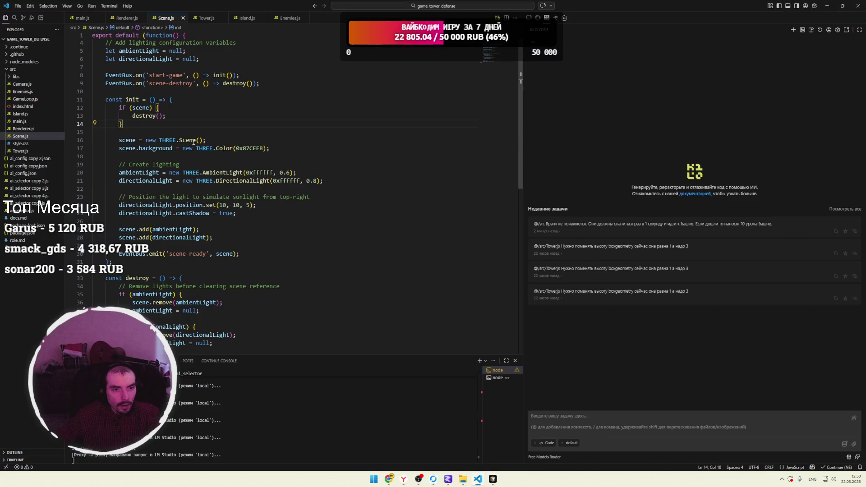
{"action": "key", "text": "alt+Tab"}
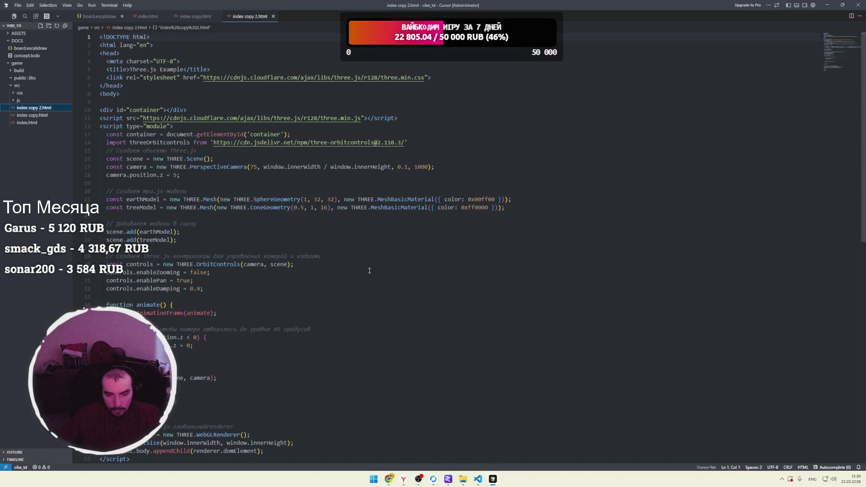
{"action": "key", "text": "alt+Tab"}
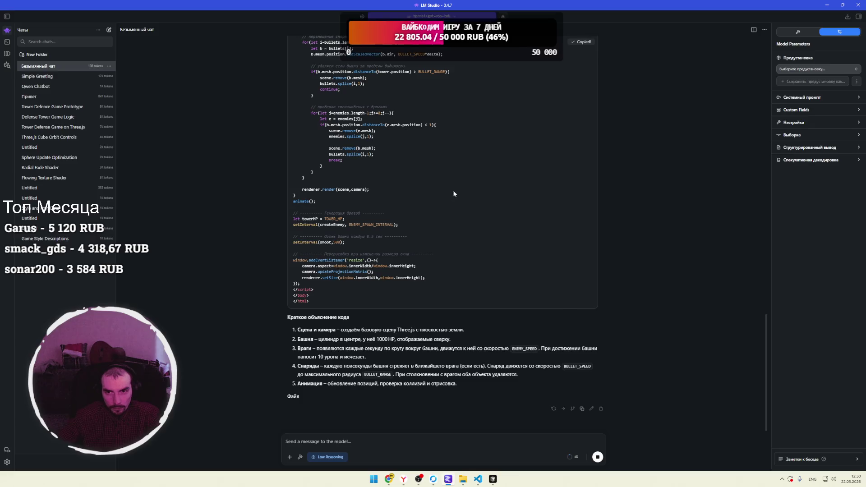
{"action": "key", "text": "alt+Tab"}
{"action": "left_click", "coordinate": [380, 183]}
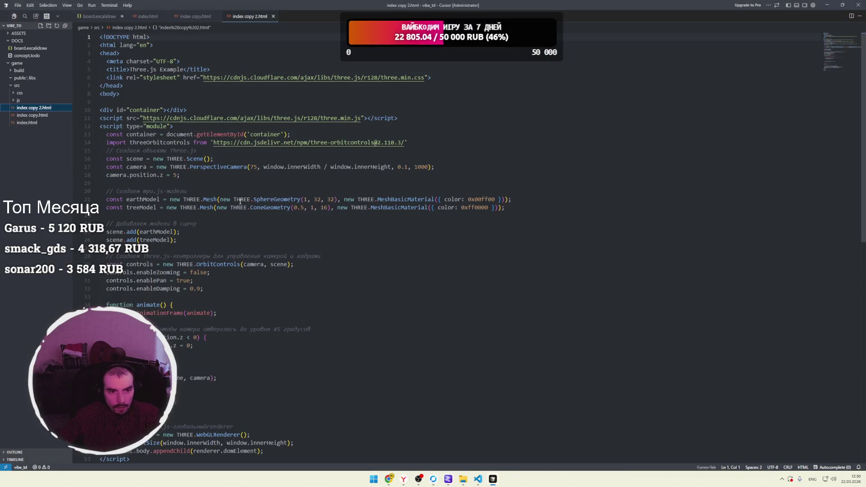
{"action": "key", "text": "ctrl+a"}
{"action": "key", "text": "ctrl+v"}
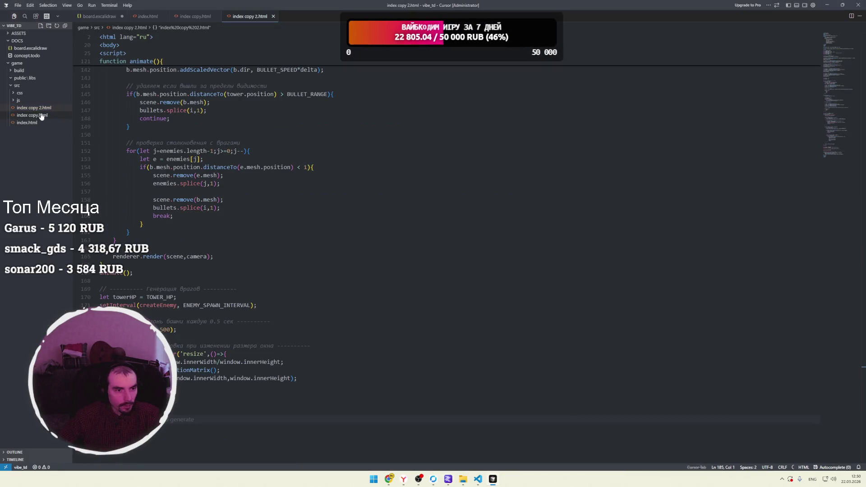
Reveal index copy 2.html in File Explorer and open it with Chrome.
{"action": "right_click", "coordinate": [32, 107]}
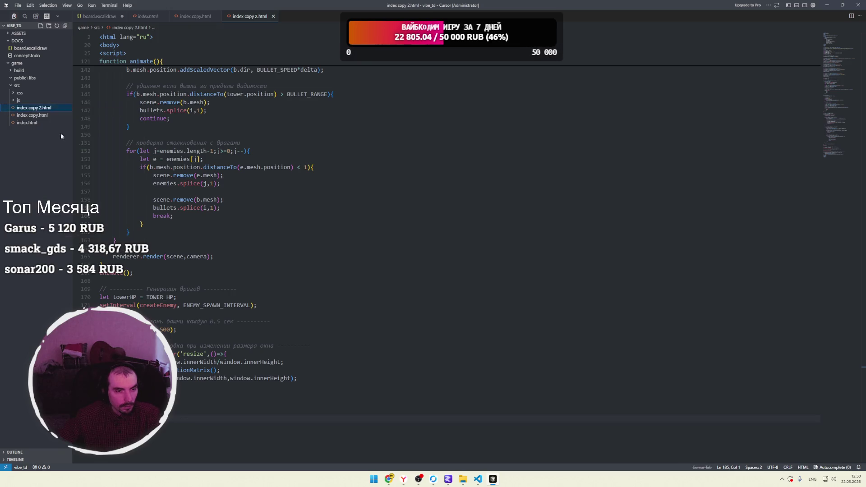
{"action": "left_click", "coordinate": [62, 132]}
{"action": "right_click", "coordinate": [476, 261]}
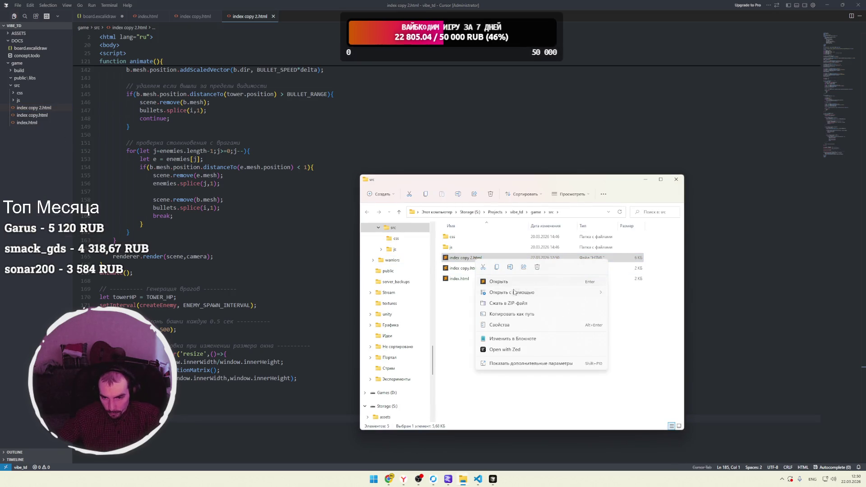
{"action": "mouse_move", "coordinate": [534, 294]}
{"action": "left_click", "coordinate": [637, 315]}
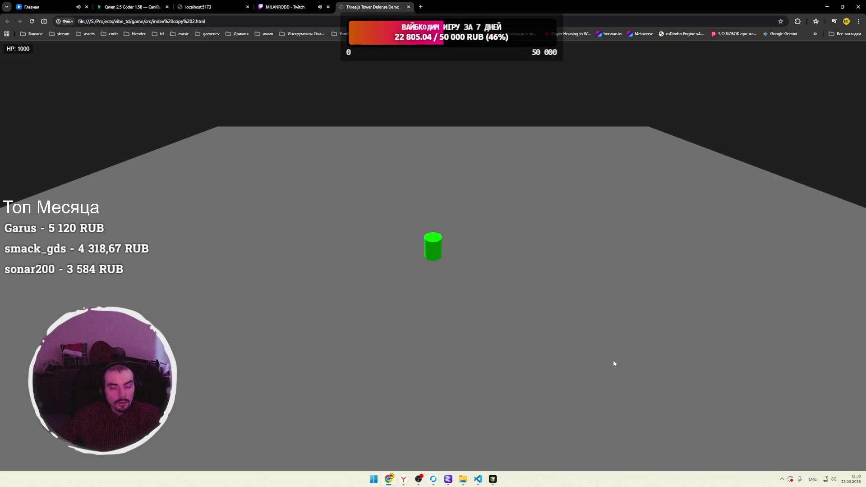
Open the DevTools console beside the running game, widen the game view, and return to LM Studio.
{"action": "key", "text": "F12"}
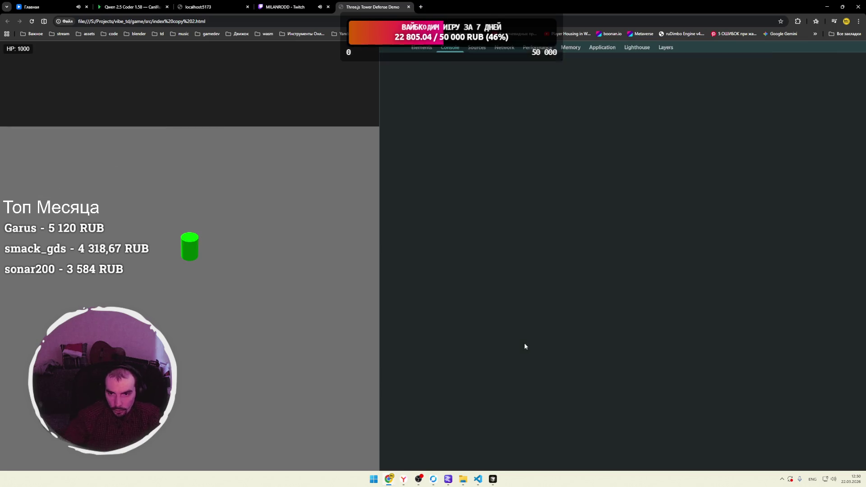
{"action": "left_click_drag", "start_coordinate": [378, 190], "coordinate": [569, 210]}
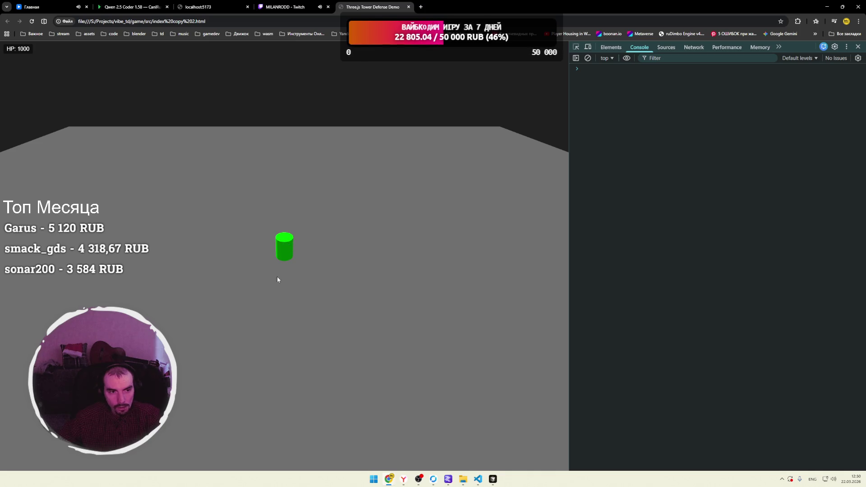
{"action": "key", "text": "alt+Tab"}
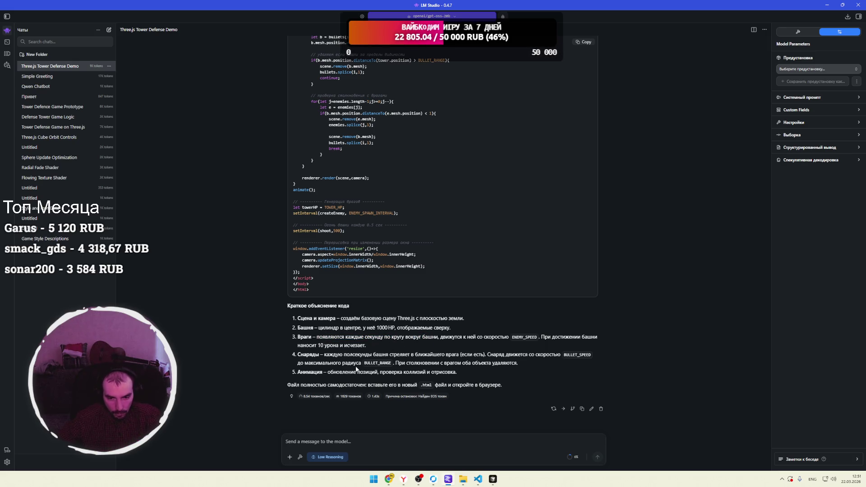
Review the model's response and recheck the running game.
{"action": "scroll", "coordinate": [387, 314], "scroll_direction": "up", "scroll_amount": 3}
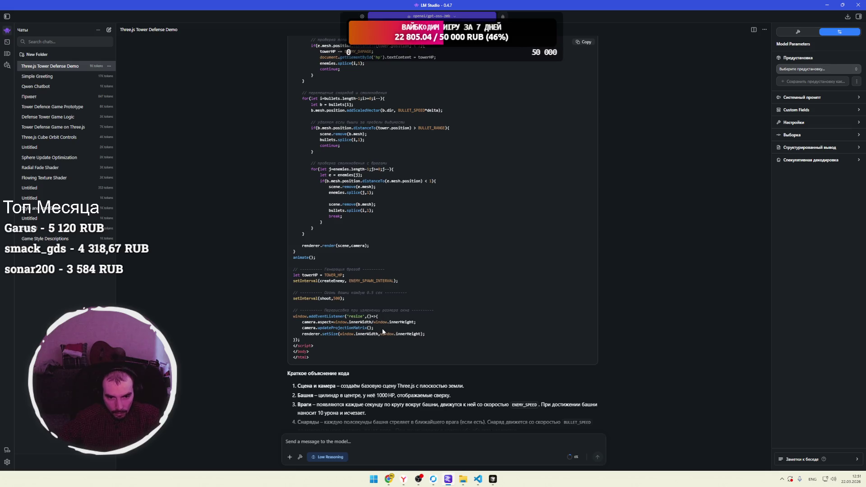
{"action": "scroll", "coordinate": [337, 305], "scroll_direction": "up", "scroll_amount": 10}
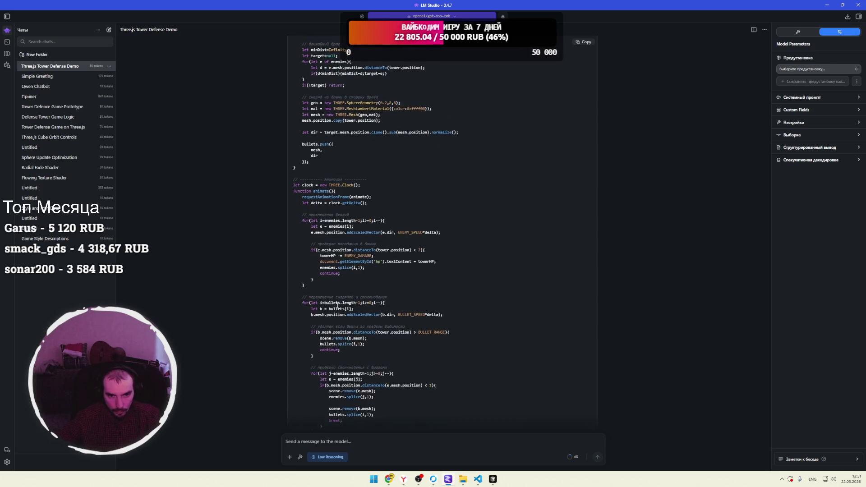
{"action": "scroll", "coordinate": [337, 306], "scroll_direction": "up", "scroll_amount": 2}
{"action": "key", "text": "alt+Tab"}
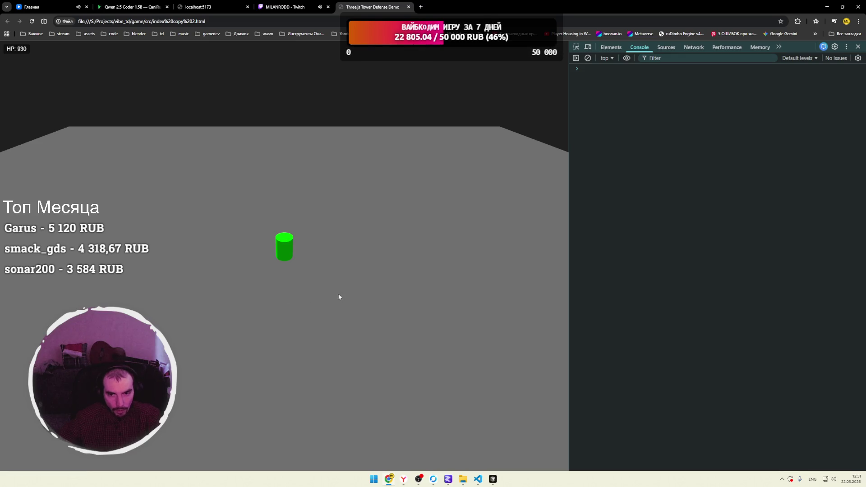
{"action": "key", "text": "alt+Tab"}
{"action": "scroll", "coordinate": [381, 383], "scroll_direction": "down", "scroll_amount": 5}
Send a Russian-language report that enemies and bullets are not visible.
{"action": "type", "text": "в"}
{"action": "key", "text": "shift+alt"}
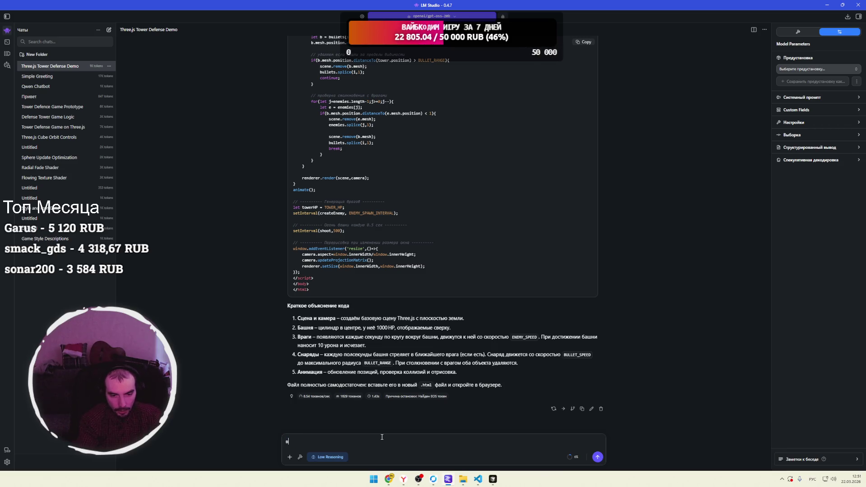
{"action": "type", "text": "рагов не видно и снаряды т"}
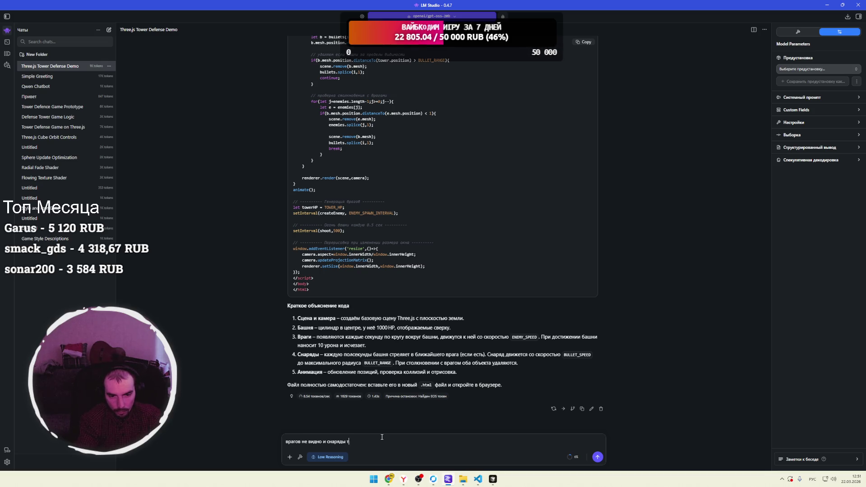
{"action": "key", "text": "Return"}
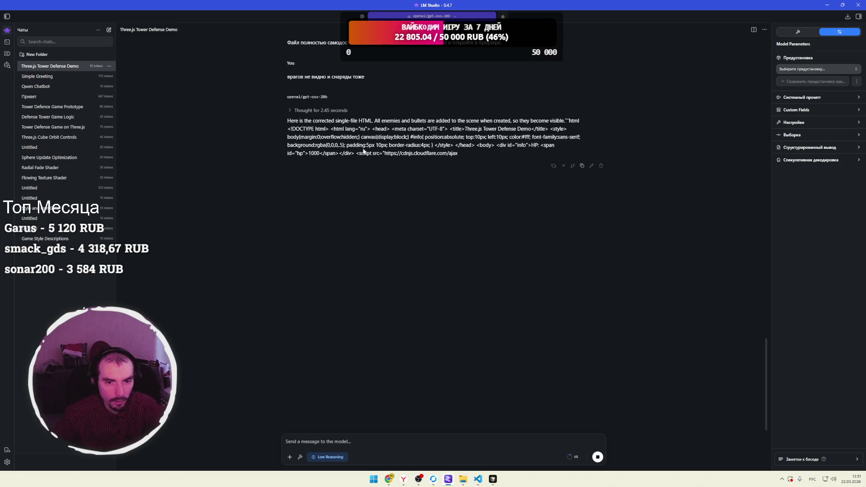
Glance at the Twitch stream, then stop the corrected-HTML reply partway through.
{"action": "key", "text": "alt+Tab"}
{"action": "left_click", "coordinate": [322, 9]}
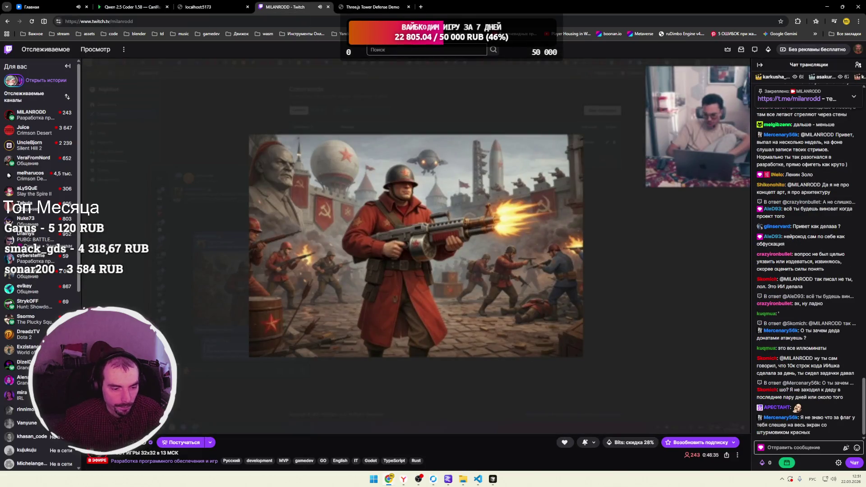
{"action": "key", "text": "alt+Tab"}
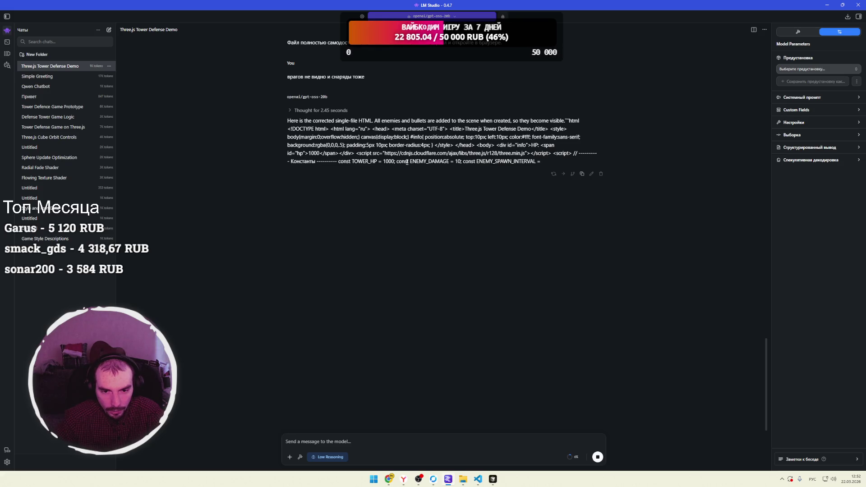
{"action": "left_click", "coordinate": [597, 457]}
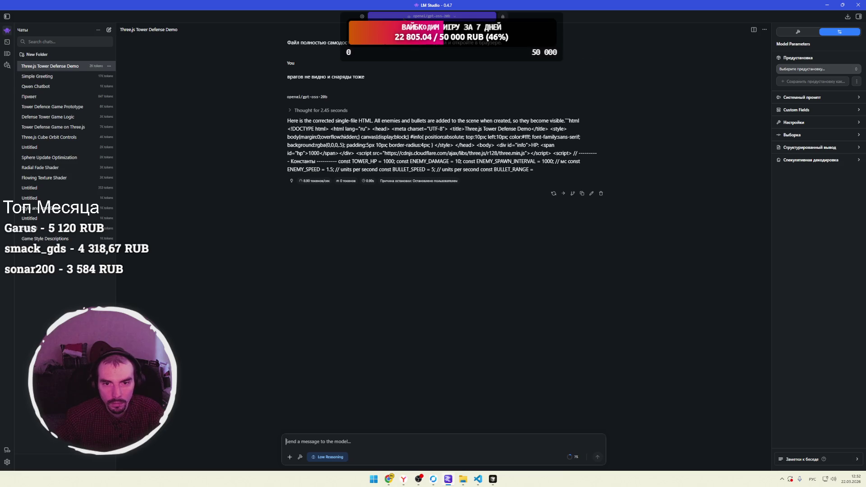
{"action": "left_click", "coordinate": [362, 16]}
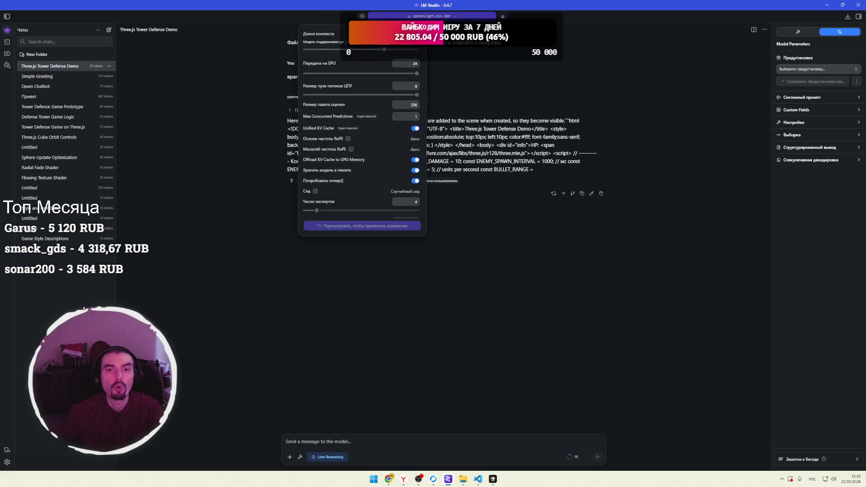
Compare Nemotron 3 Nano 4B, Lfm2 24B A2B and Glm 4.7 Flash, then search for glm.
{"action": "left_click", "coordinate": [7, 65]}
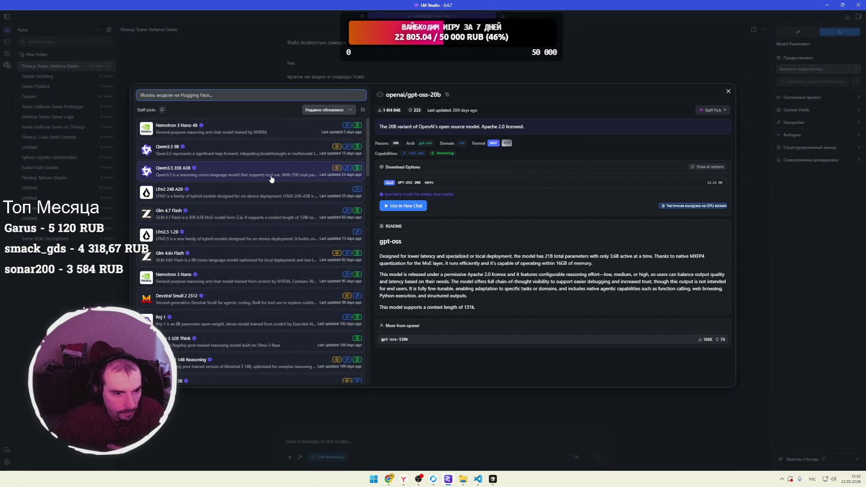
{"action": "left_click", "coordinate": [279, 135]}
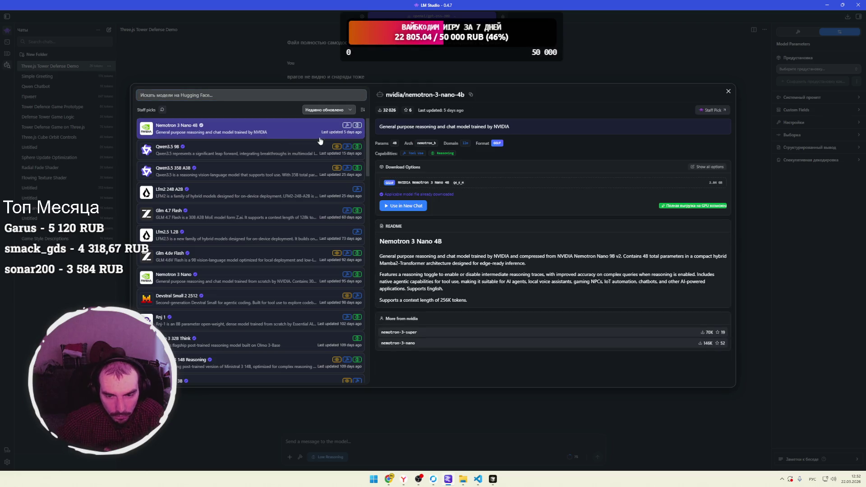
{"action": "left_click", "coordinate": [227, 196]}
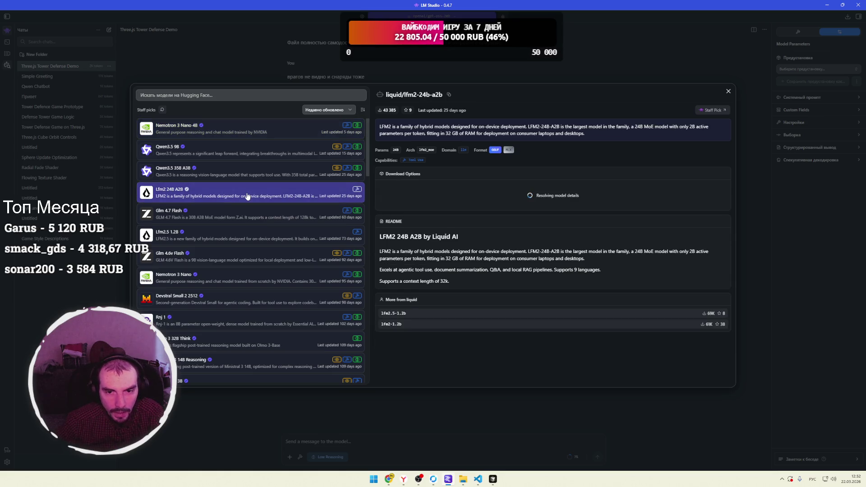
{"action": "left_click", "coordinate": [221, 218]}
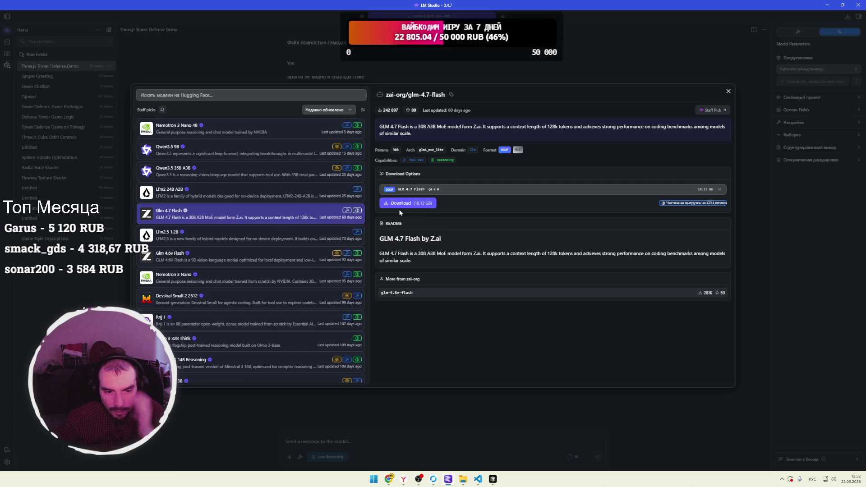
{"action": "left_click", "coordinate": [215, 95]}
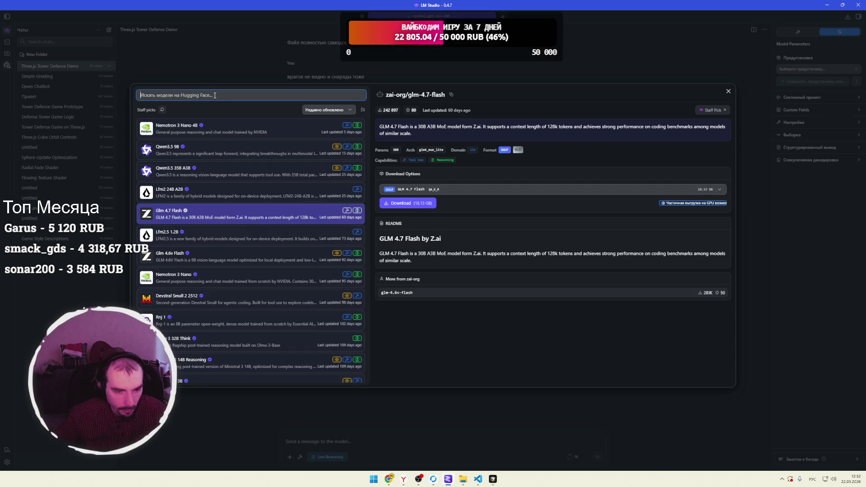
{"action": "type", "text": "пдь"}
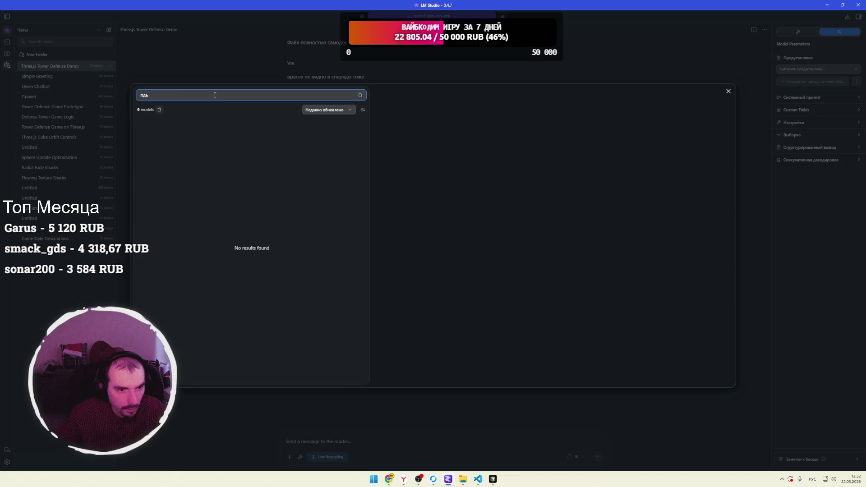
{"action": "type", "text": "glm"}
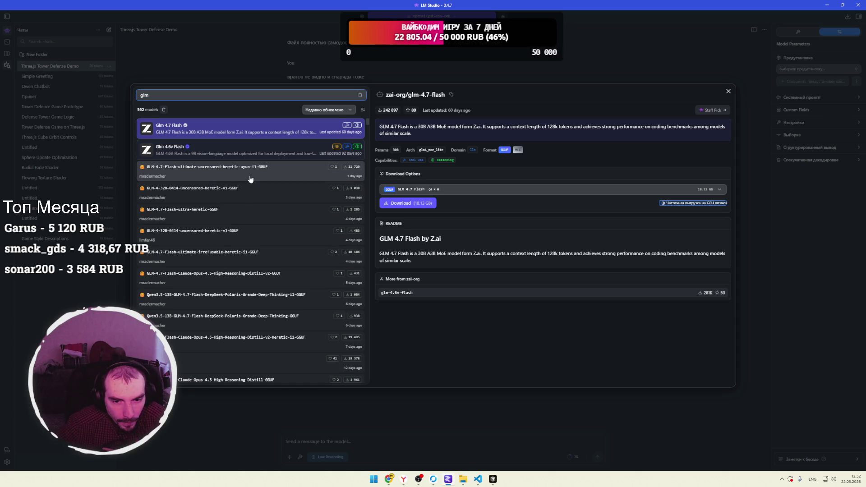
Inspect GLM-4.7-Flash community builds, ending on the Qwen3.5-13B Polaris build.
{"action": "left_click", "coordinate": [252, 176]}
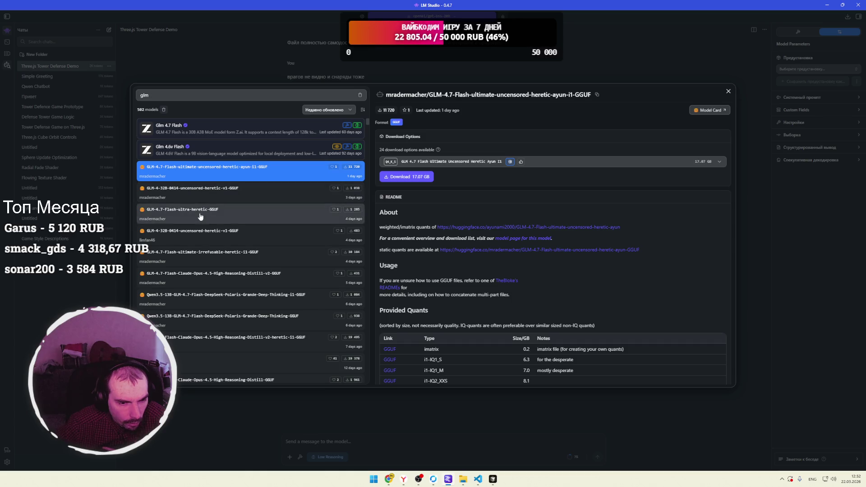
{"action": "left_click", "coordinate": [187, 278]}
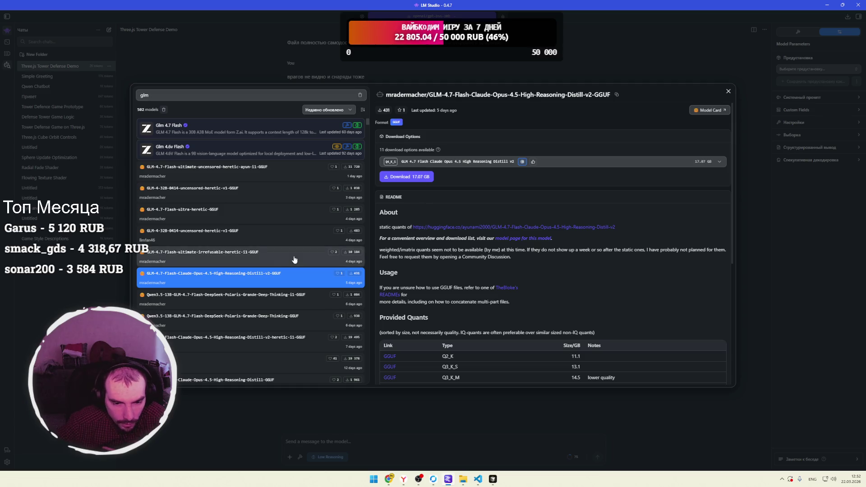
{"action": "scroll", "coordinate": [284, 258], "scroll_direction": "down", "scroll_amount": 1}
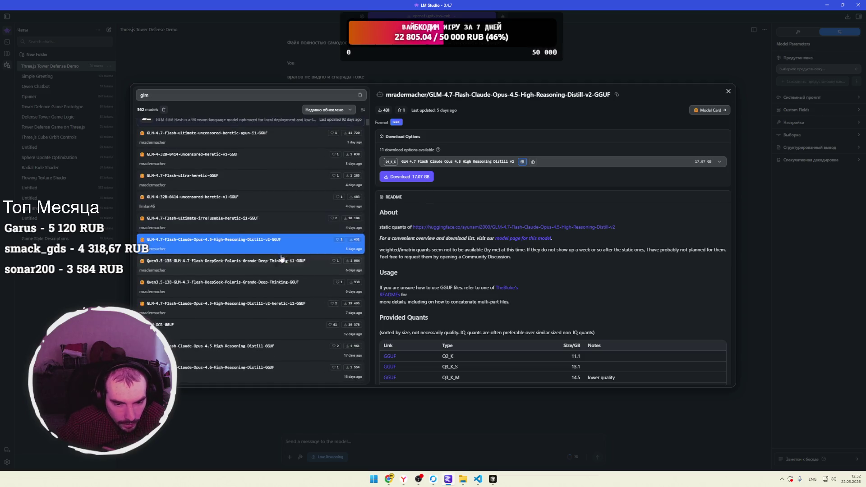
{"action": "left_click", "coordinate": [205, 268]}
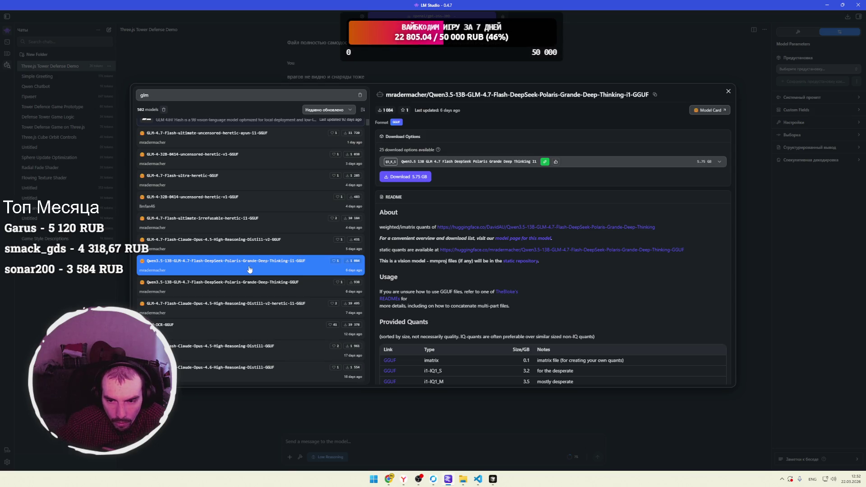
Download the 5.75 GB Q4_K_S quantisation of the Qwen3.5-13B GLM-4.7-Flash Polaris build.
{"action": "left_click", "coordinate": [545, 166]}
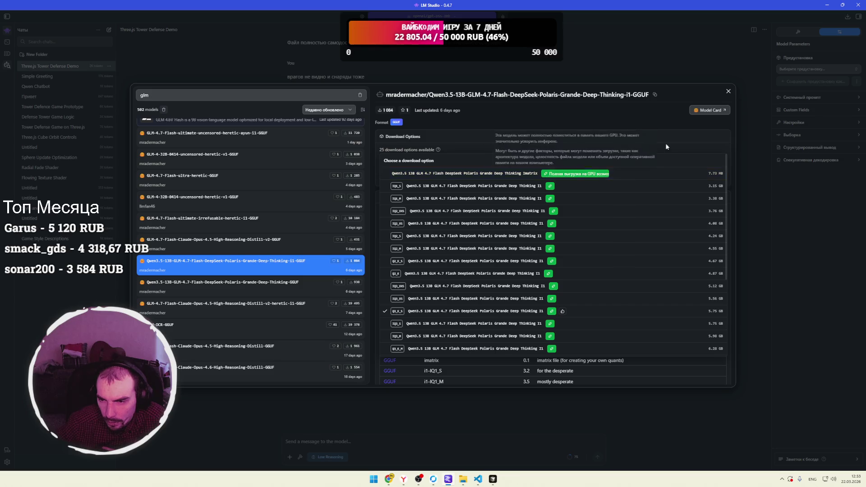
{"action": "left_click", "coordinate": [658, 118]}
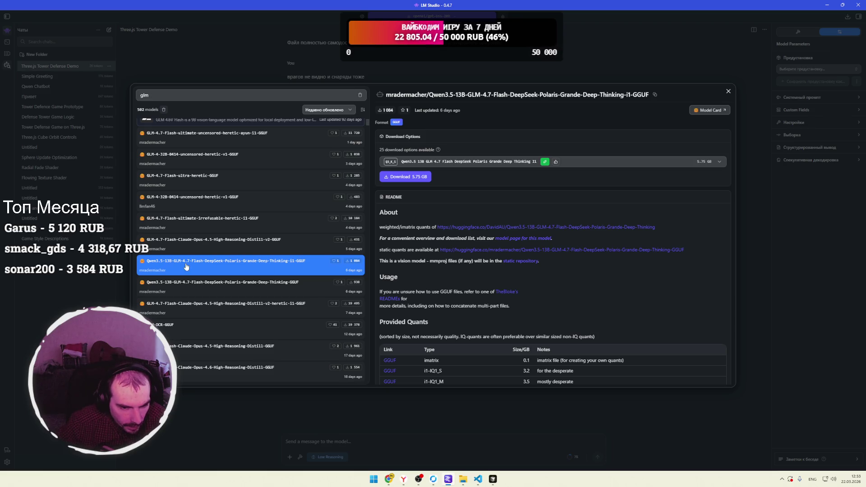
{"action": "left_click", "coordinate": [419, 177]}
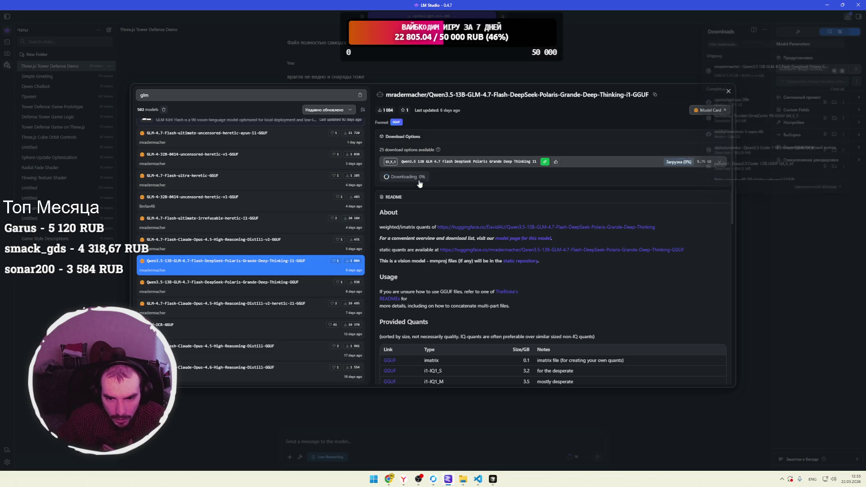
Bring the Twitch stream window in Chrome to the front.
{"action": "mouse_move", "coordinate": [388, 479]}
{"action": "left_click", "coordinate": [347, 454]}
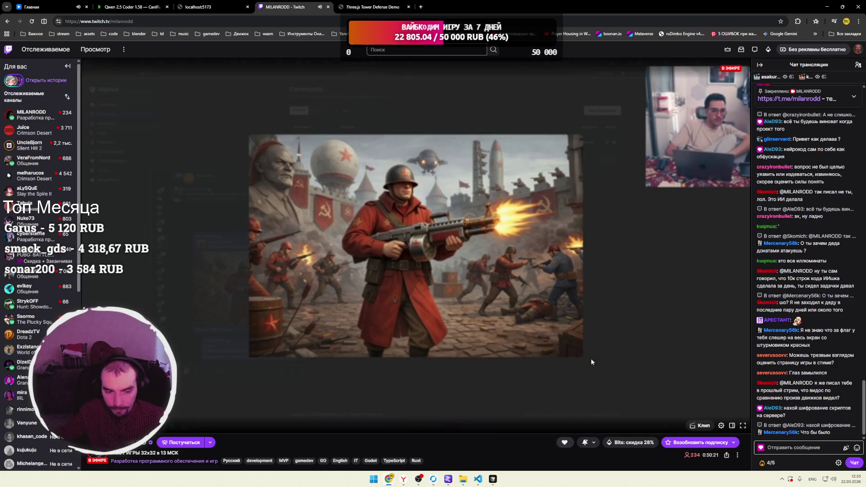
Check stream quality options, close the Twitch tab, and compare the localhost:5173 and Tower Defense Demo tabs.
{"action": "left_click", "coordinate": [721, 427]}
{"action": "left_click", "coordinate": [654, 340]}
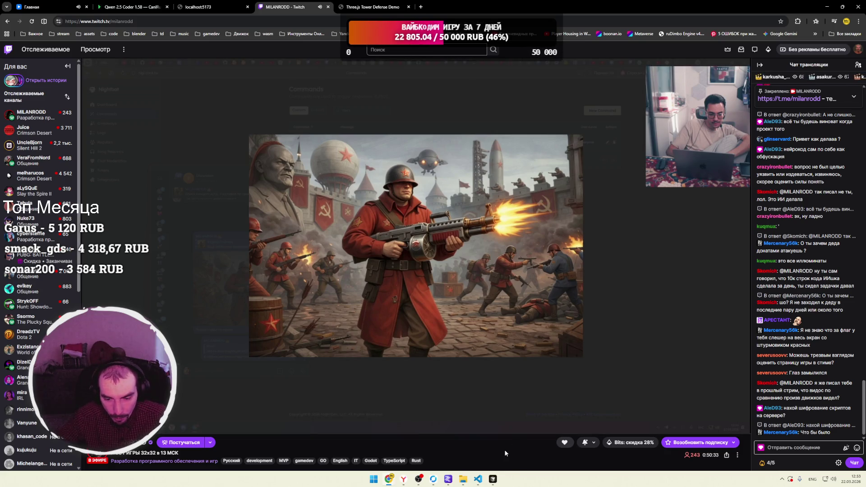
{"action": "mouse_move", "coordinate": [448, 479]}
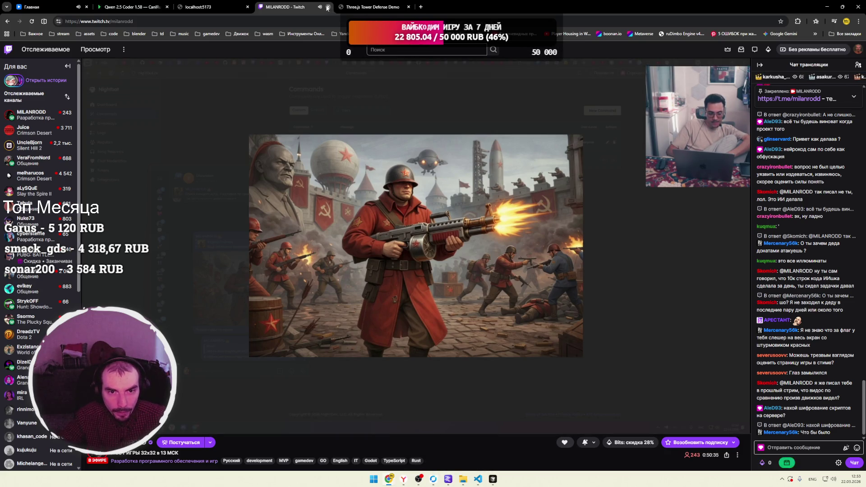
{"action": "middle_click", "coordinate": [309, 10]}
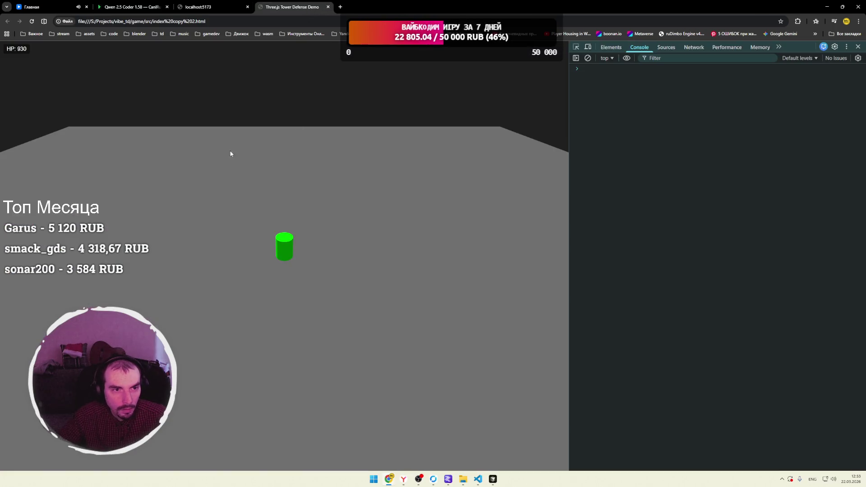
{"action": "left_click", "coordinate": [238, 13]}
{"action": "left_click", "coordinate": [281, 7]}
{"action": "left_click", "coordinate": [210, 6]}
Close LM Studio's model search and Downloads panels, switch to the remote-desktop LM Studio, and open its model picker.
{"action": "left_click", "coordinate": [477, 478]}
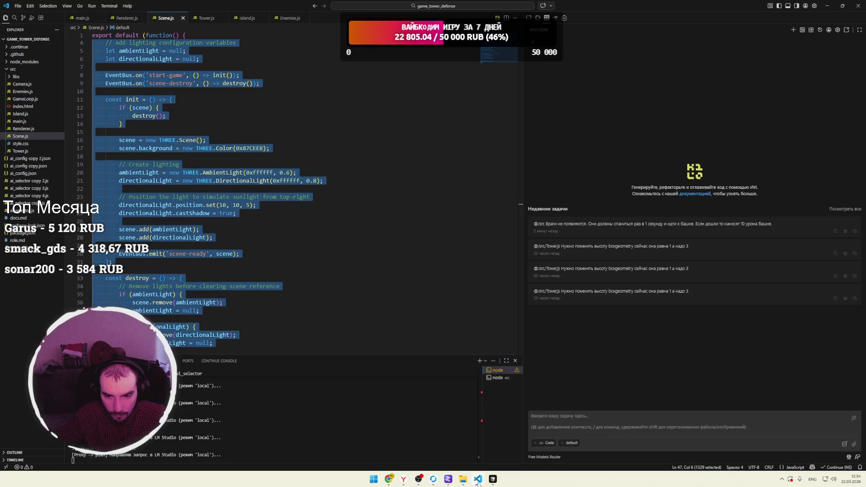
{"action": "left_click", "coordinate": [478, 479]}
{"action": "left_click", "coordinate": [449, 480]}
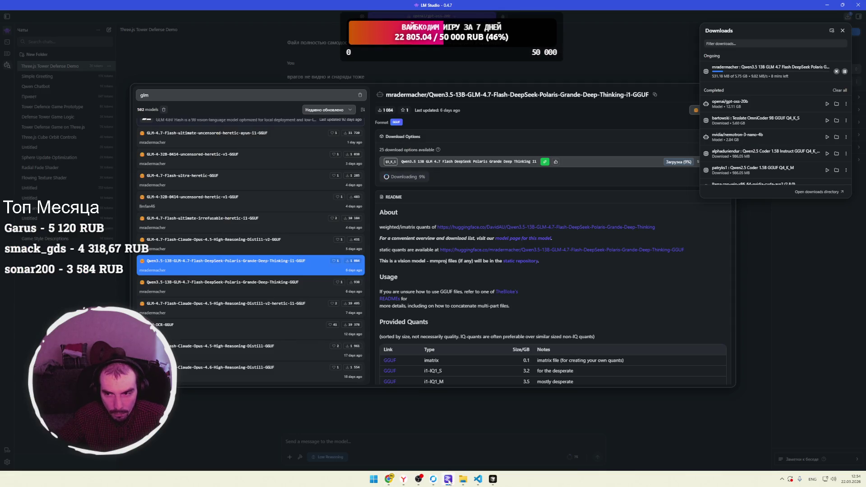
{"action": "left_click", "coordinate": [446, 465]}
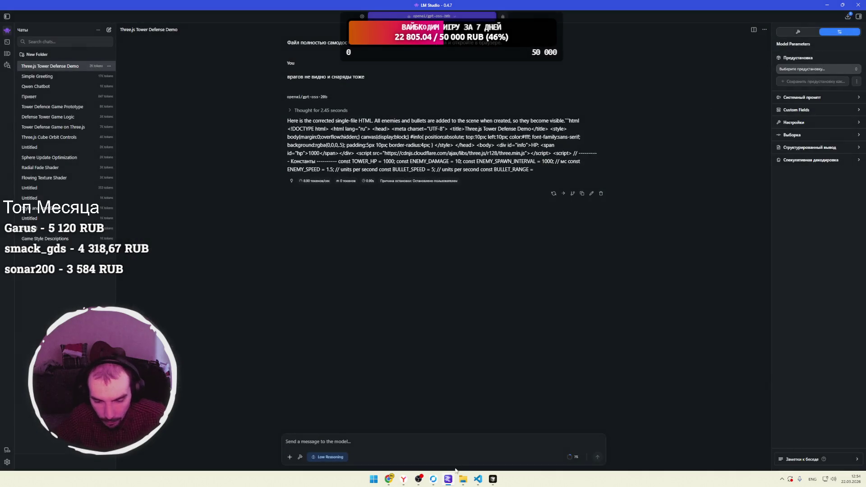
{"action": "left_click", "coordinate": [433, 478]}
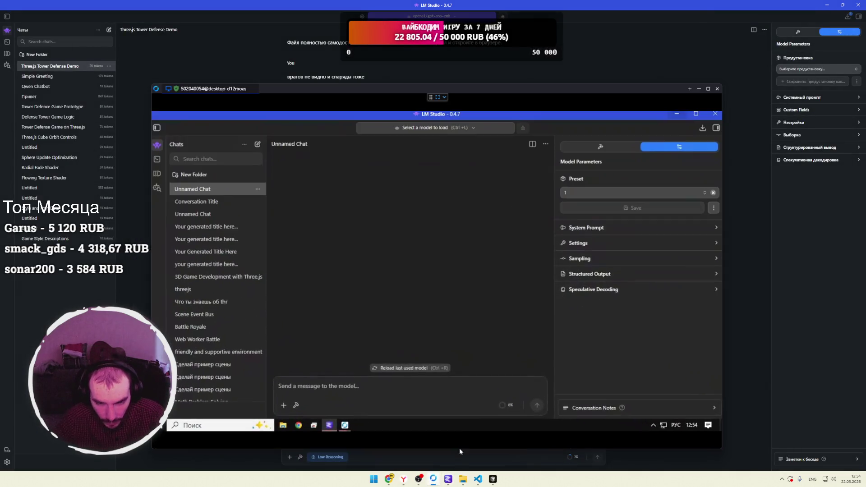
{"action": "left_click", "coordinate": [382, 128]}
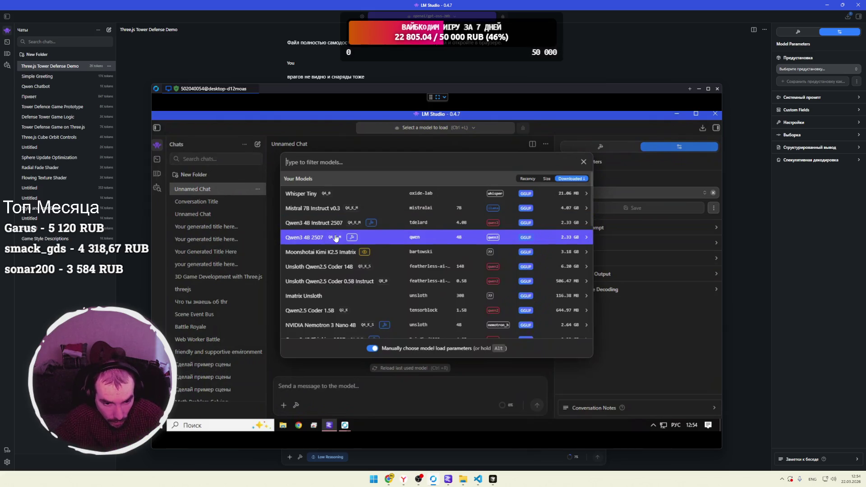
Scroll through Your Models, which lists Whisper Tiny, Mistral 7B Instruct v0.3 and Qwen3 4B Instruct 2507.
{"action": "scroll", "coordinate": [339, 255], "scroll_direction": "down", "scroll_amount": 5}
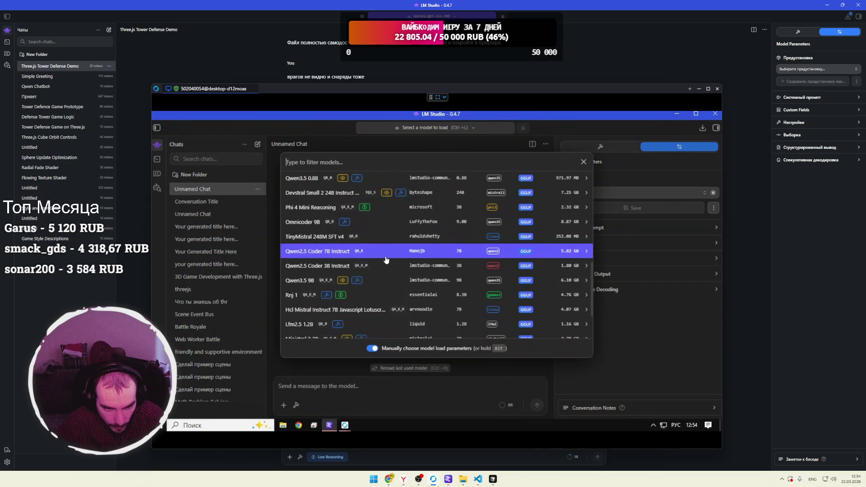
{"action": "scroll", "coordinate": [385, 259], "scroll_direction": "down", "scroll_amount": 3}
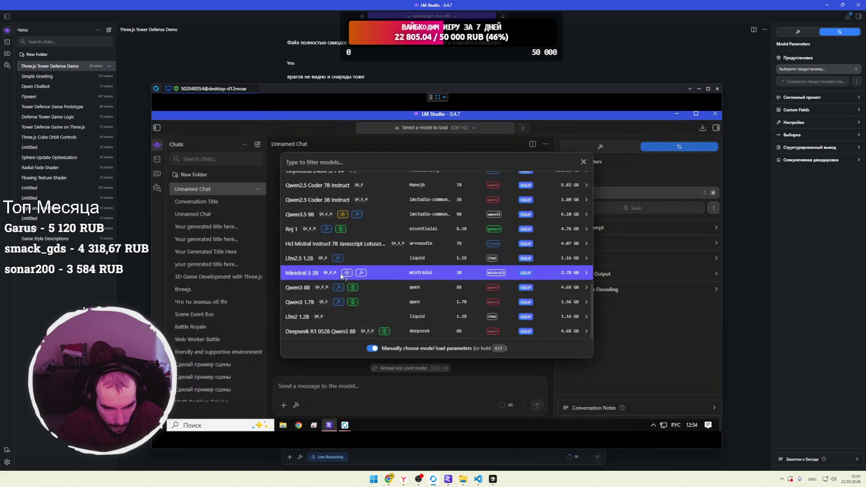
{"action": "scroll", "coordinate": [325, 282], "scroll_direction": "up", "scroll_amount": 6}
{"action": "scroll", "coordinate": [325, 282], "scroll_direction": "up", "scroll_amount": 6}
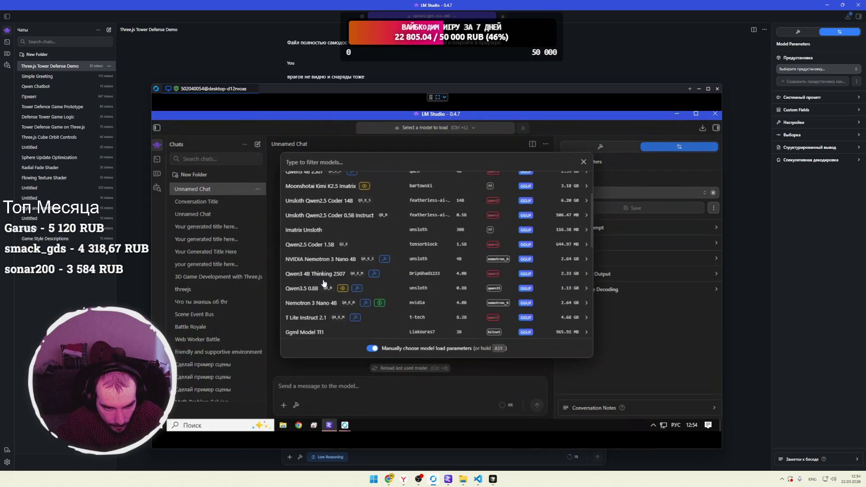
{"action": "scroll", "coordinate": [324, 282], "scroll_direction": "up", "scroll_amount": 3}
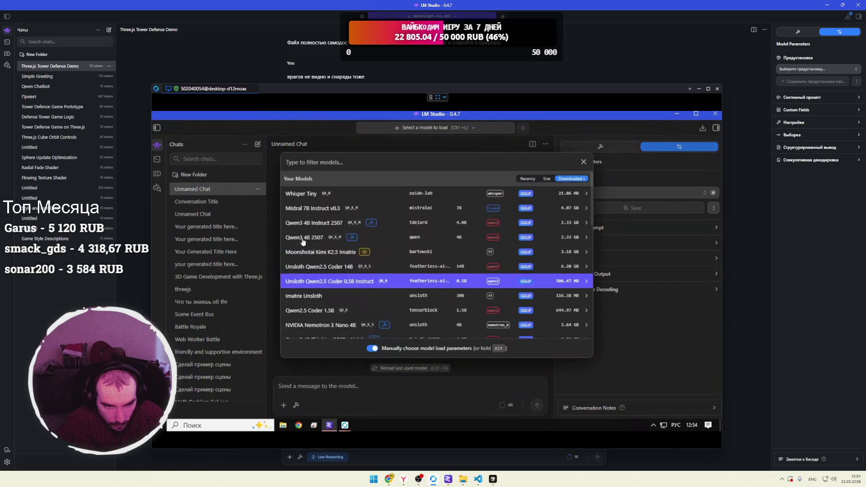
Start a Nemotron 3 Nano 4B chat from Discover with context length 36306, then open ai_config.json.
{"action": "left_click", "coordinate": [155, 191]}
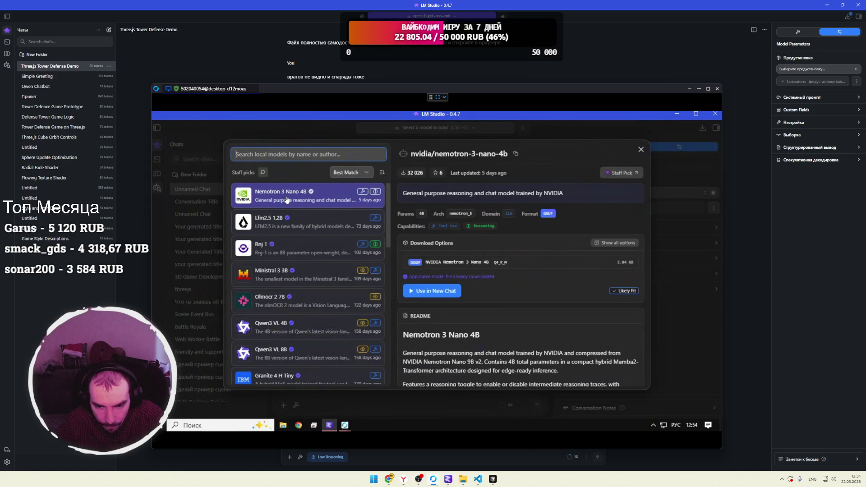
{"action": "left_click", "coordinate": [446, 292]}
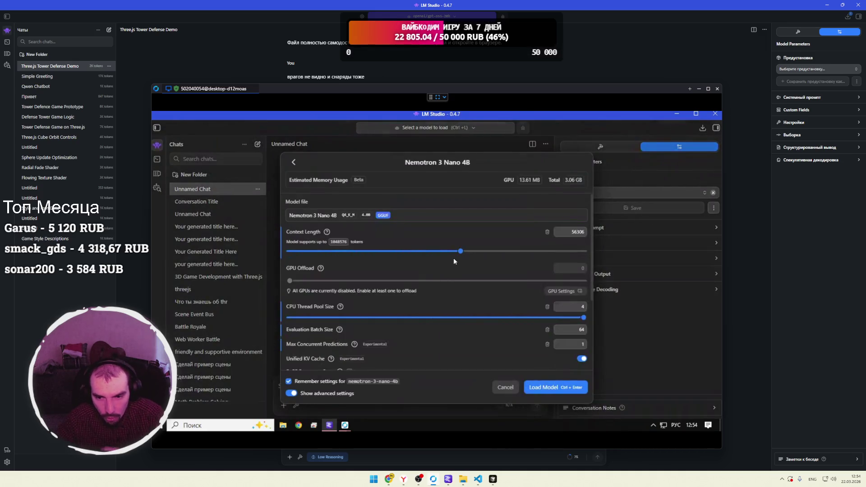
{"action": "left_click", "coordinate": [575, 235]}
{"action": "key", "text": "BackSpace"}
{"action": "type", "text": "3"}
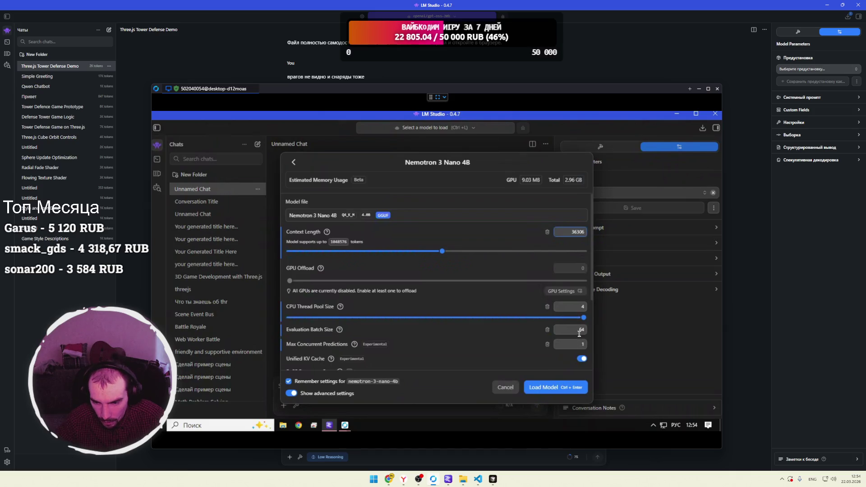
{"action": "scroll", "coordinate": [555, 340], "scroll_direction": "down", "scroll_amount": 3}
{"action": "key", "text": "alt+Tab"}
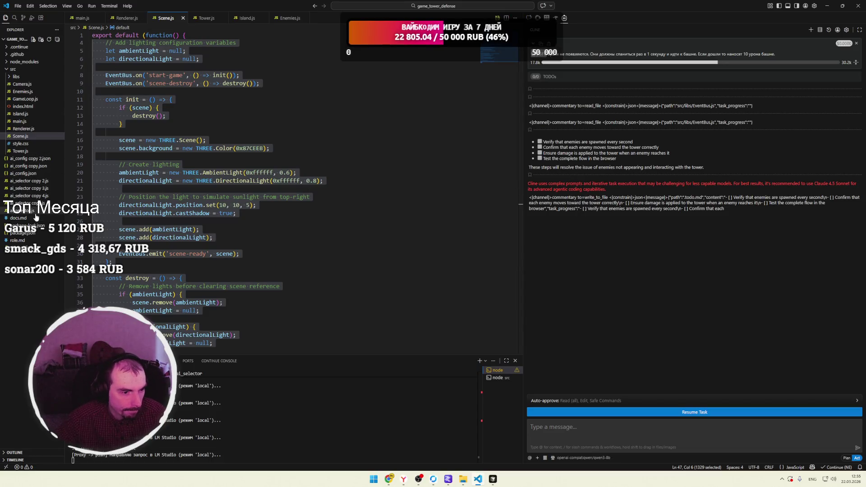
{"action": "left_click", "coordinate": [32, 175]}
Replace both model names in ai_config.json with nvidia/nemotron-3-nano-4b and save.
{"action": "mouse_move", "coordinate": [234, 68]}
{"action": "left_mouse_down"}
{"action": "mouse_move", "coordinate": [171, 68]}
{"action": "mouse_move", "coordinate": [231, 76]}
{"action": "left_mouse_up"}
{"action": "type", "text": "nvidia/nemotron-3-nano-4b"}
{"action": "type", "text": "nvidia/nemotron-3-nano-4b"}
{"action": "key", "text": "ctrl+s"}
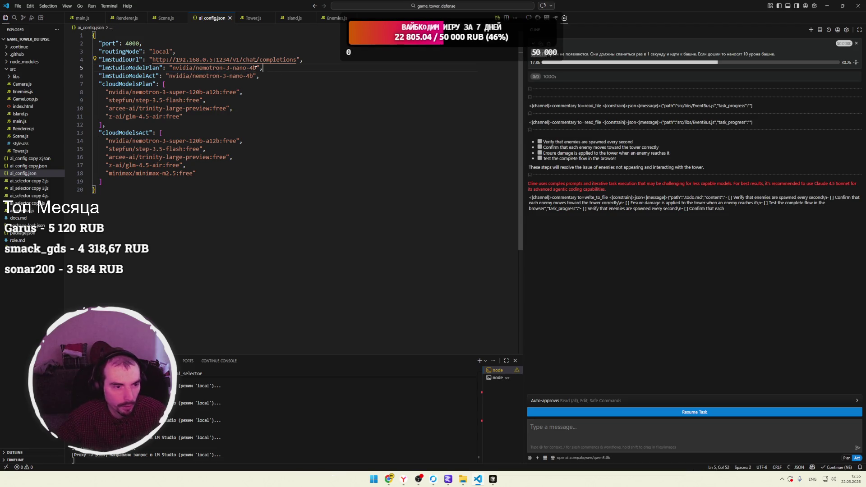
{"action": "left_click", "coordinate": [257, 68]}
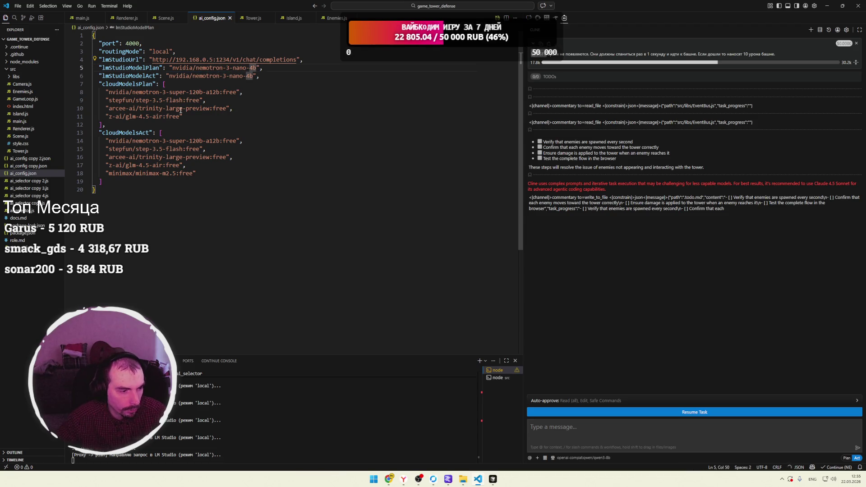
{"action": "left_click", "coordinate": [272, 77]}
{"action": "key", "text": "Up"}
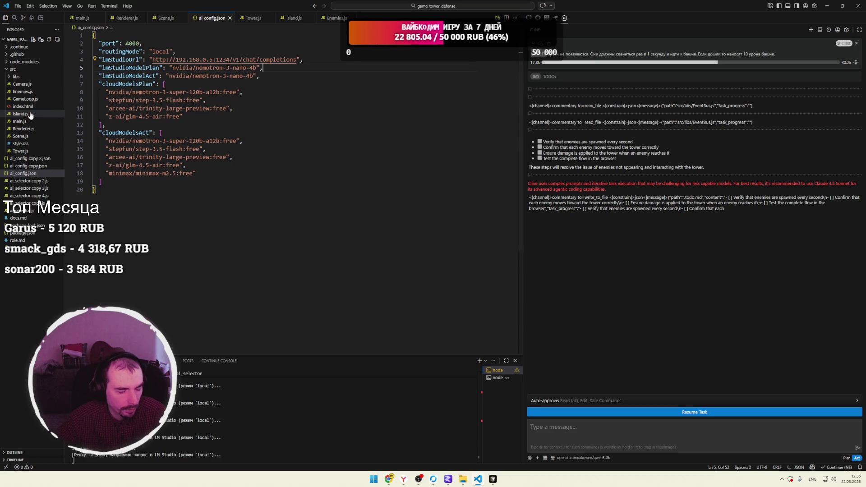
Copy server address 192.168.0.3:1234 from ai_config copy 2.json into lmStudioUrl and save, then watch LM Studio.
{"action": "left_click", "coordinate": [36, 158]}
{"action": "left_click_drag", "start_coordinate": [230, 60], "coordinate": [176, 59]}
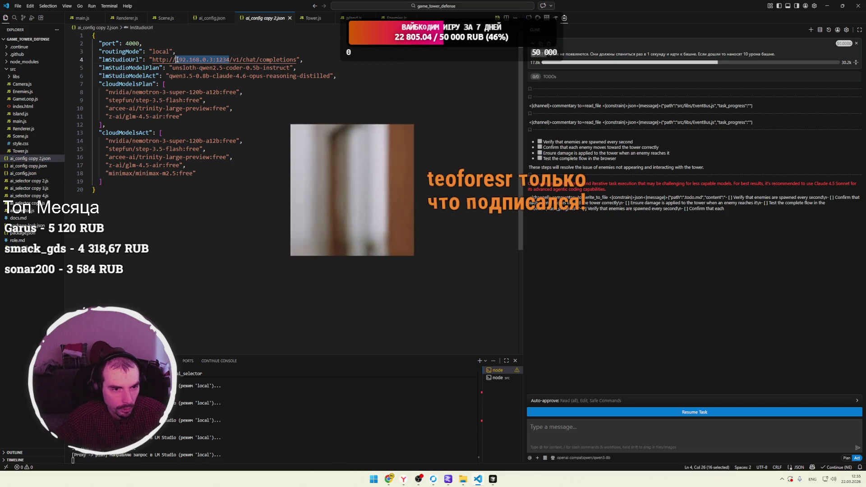
{"action": "left_click", "coordinate": [212, 18]}
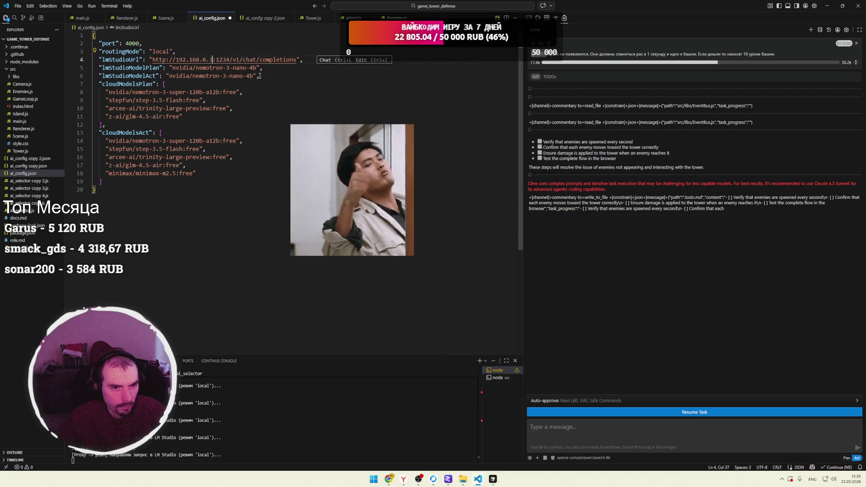
{"action": "key", "text": "ctrl+s"}
{"action": "key", "text": "Up"}
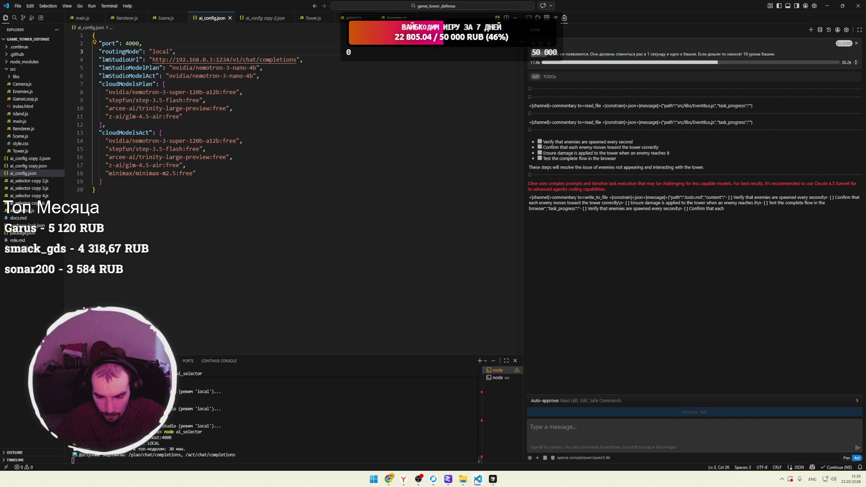
{"action": "left_click", "coordinate": [434, 479]}
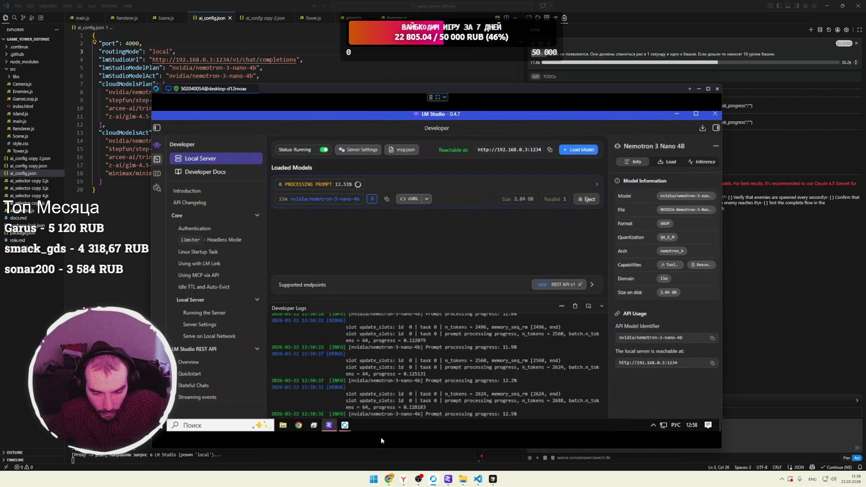
Open twitch.tv in a new browser tab and go to the creator dashboard.
{"action": "mouse_move", "coordinate": [298, 425]}
{"action": "left_click", "coordinate": [359, 451]}
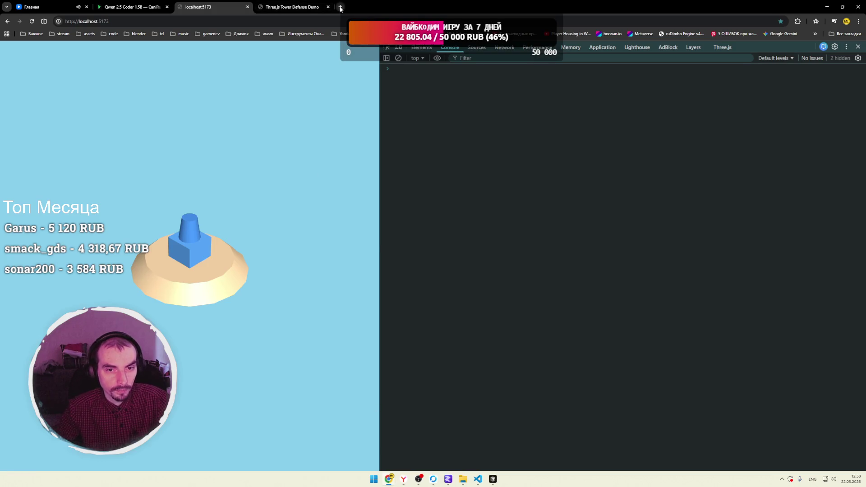
{"action": "left_click", "coordinate": [338, 6]}
{"action": "left_click", "coordinate": [300, 168]}
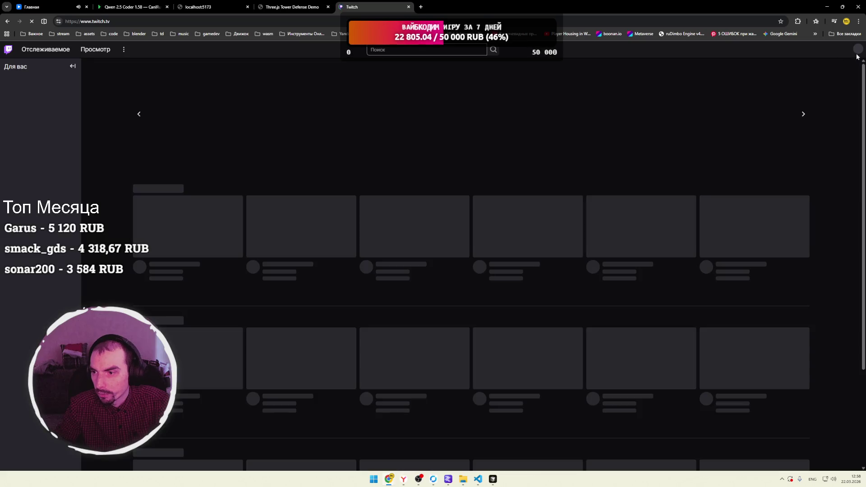
{"action": "left_click", "coordinate": [858, 50]}
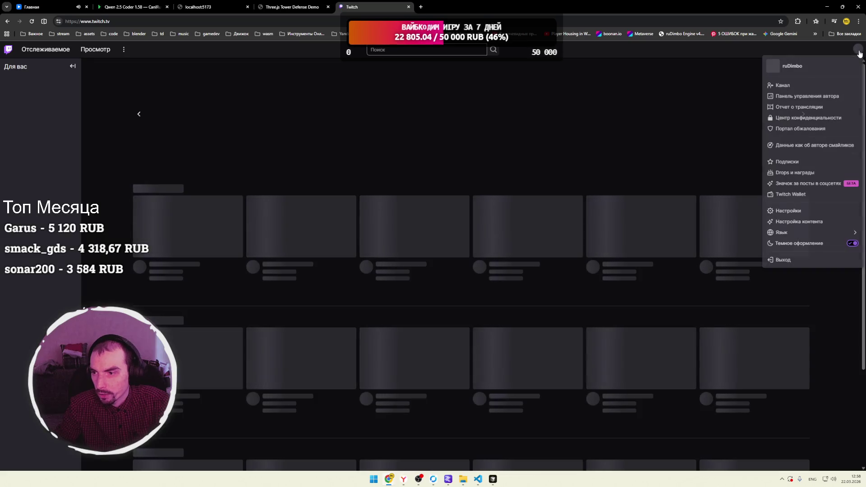
{"action": "left_click", "coordinate": [802, 96]}
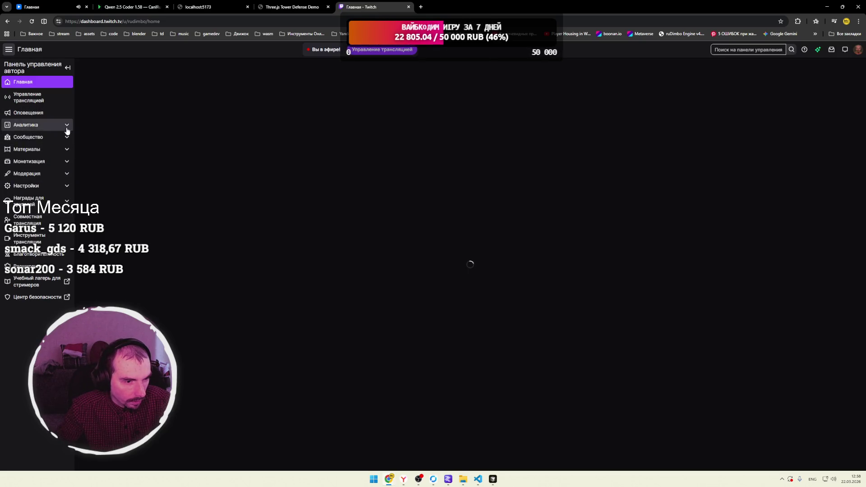
Open the stream summary report under Analytics, then the Взаимодействие engagement page.
{"action": "left_click", "coordinate": [67, 125]}
{"action": "left_click", "coordinate": [41, 149]}
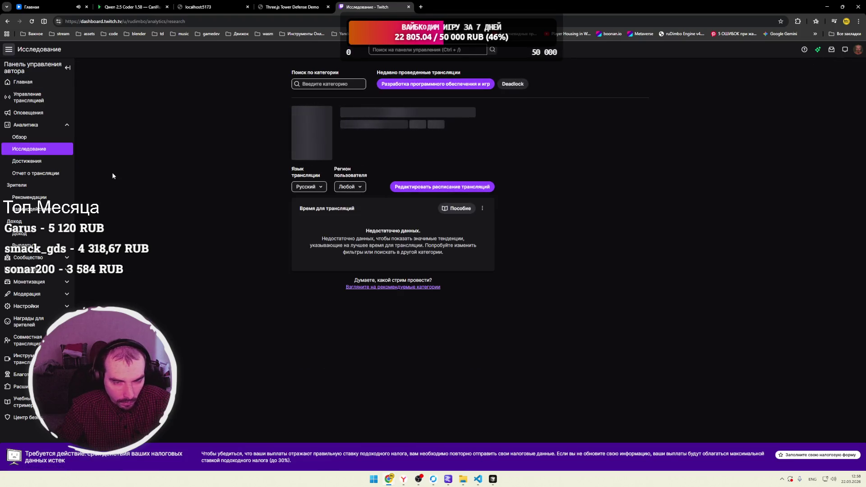
{"action": "left_click", "coordinate": [28, 173]}
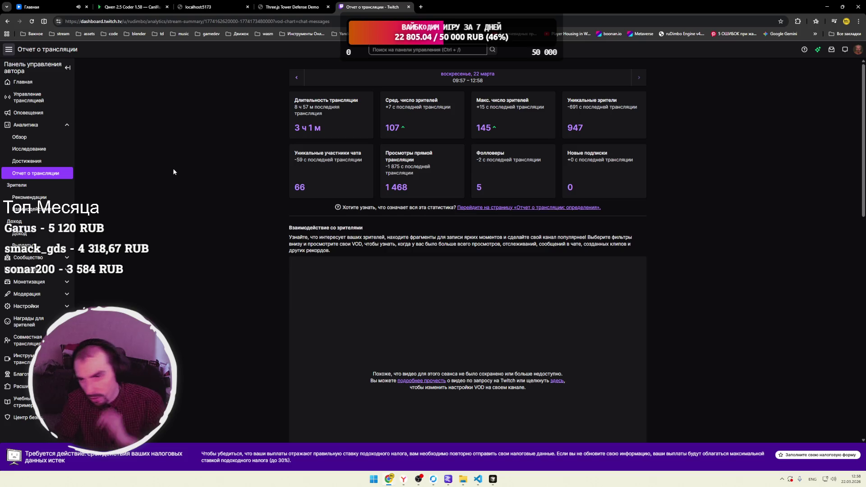
{"action": "scroll", "coordinate": [173, 171], "scroll_direction": "down", "scroll_amount": 15}
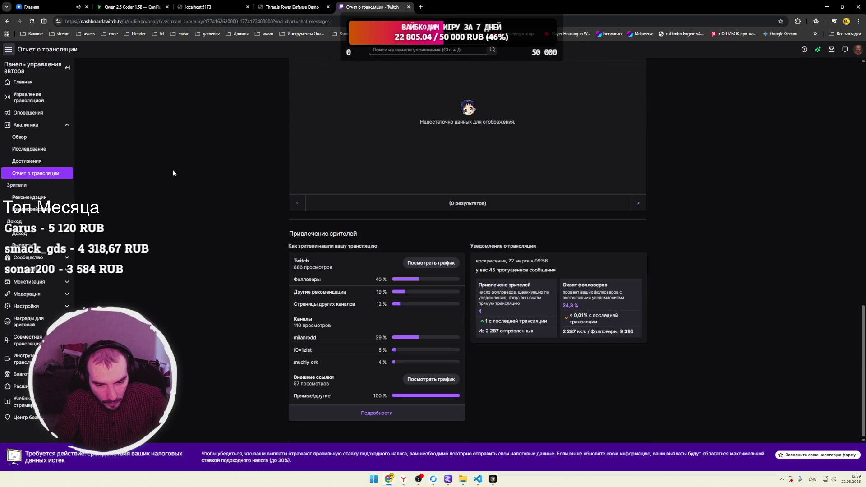
{"action": "scroll", "coordinate": [173, 173], "scroll_direction": "up", "scroll_amount": 6}
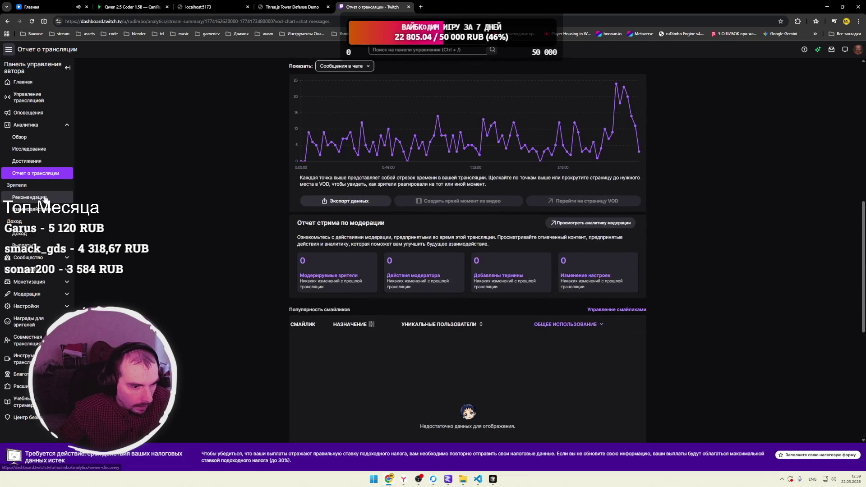
{"action": "left_click", "coordinate": [32, 209]}
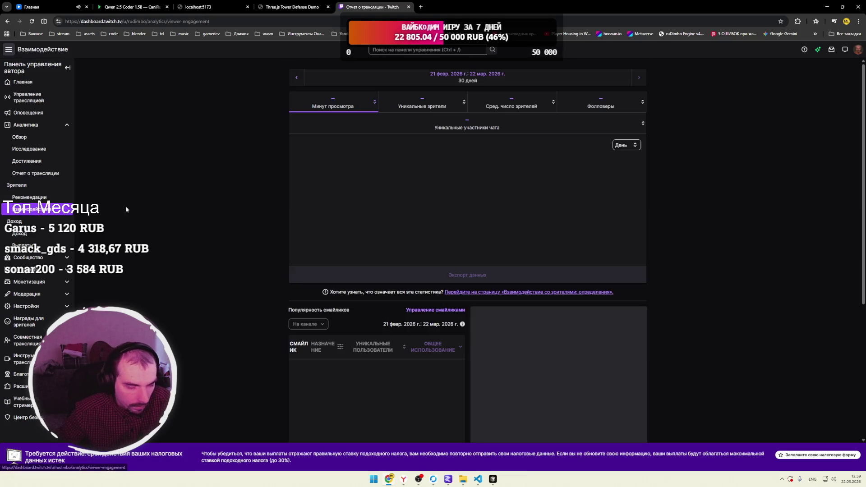
Step the engagement date range back five periods, via 23 Dec–21 Jan, to 24 Sep–23 Oct 2025.
{"action": "scroll", "coordinate": [155, 201], "scroll_direction": "down", "scroll_amount": 4}
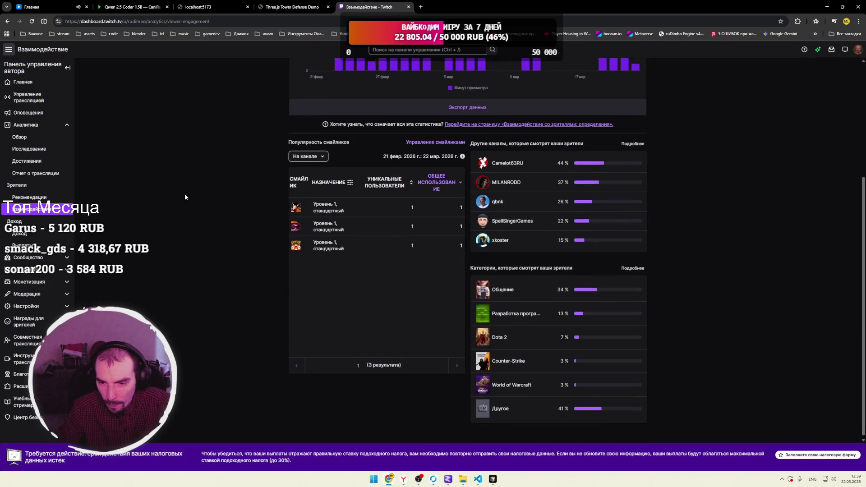
{"action": "scroll", "coordinate": [185, 197], "scroll_direction": "up", "scroll_amount": 4}
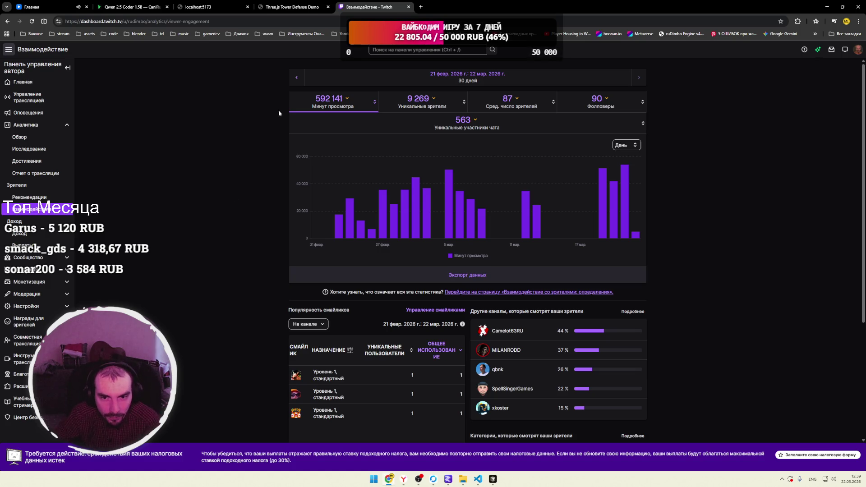
{"action": "left_click", "coordinate": [295, 79]}
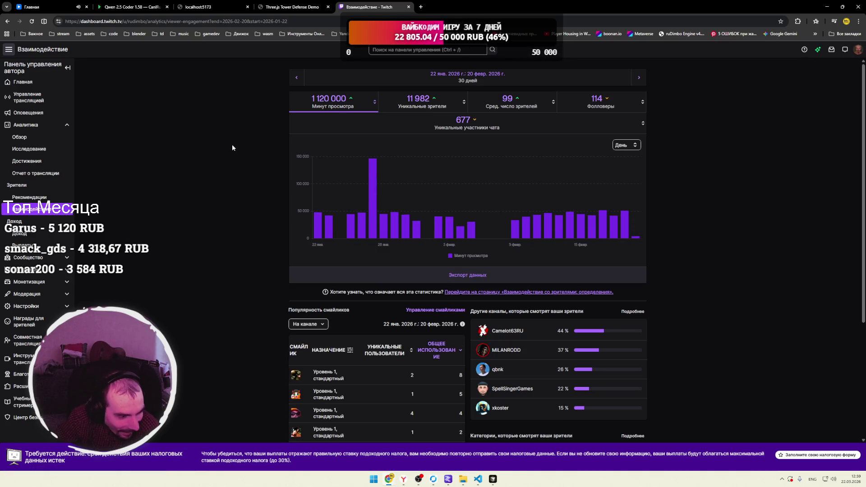
{"action": "left_click", "coordinate": [297, 80]}
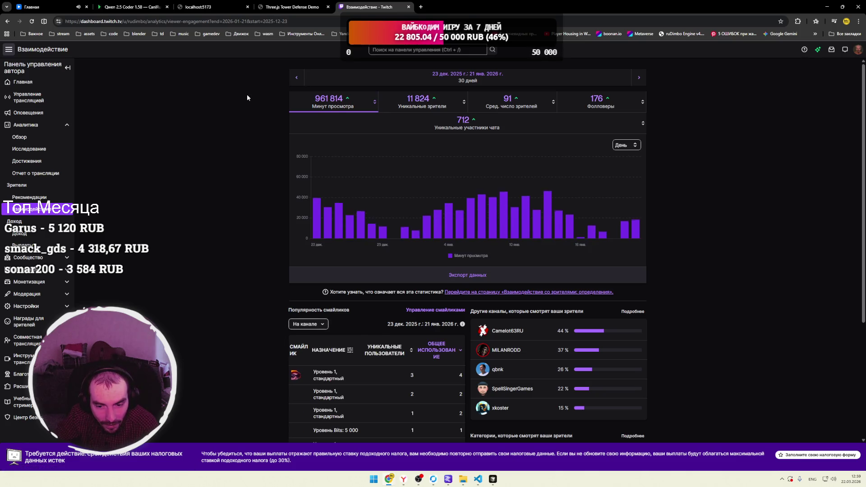
{"action": "scroll", "coordinate": [266, 132], "scroll_direction": "down", "scroll_amount": 3}
{"action": "scroll", "coordinate": [261, 132], "scroll_direction": "up", "scroll_amount": 3}
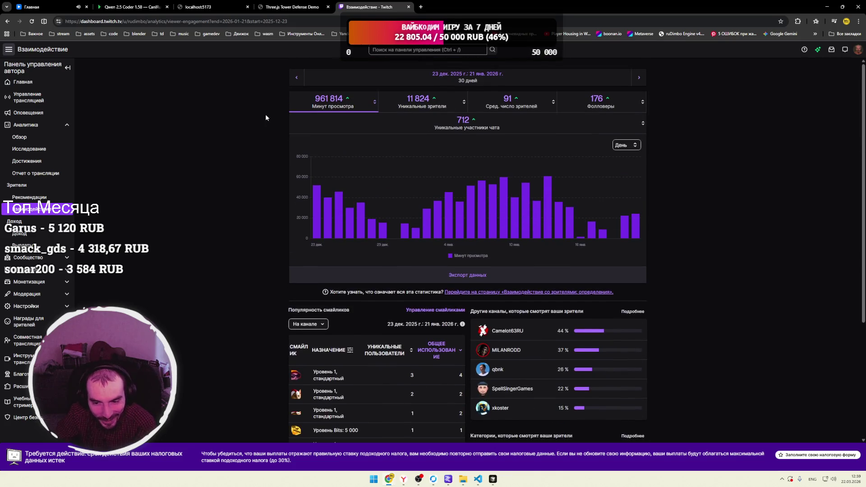
{"action": "left_click", "coordinate": [296, 78]}
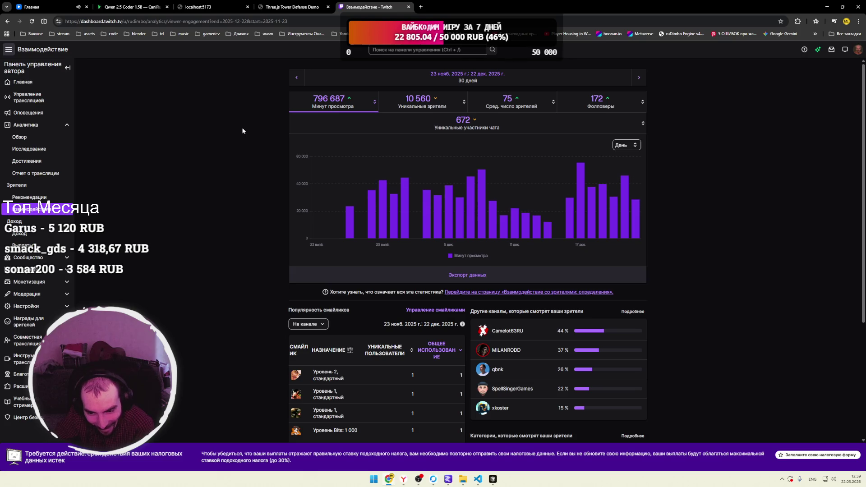
{"action": "left_click", "coordinate": [297, 78]}
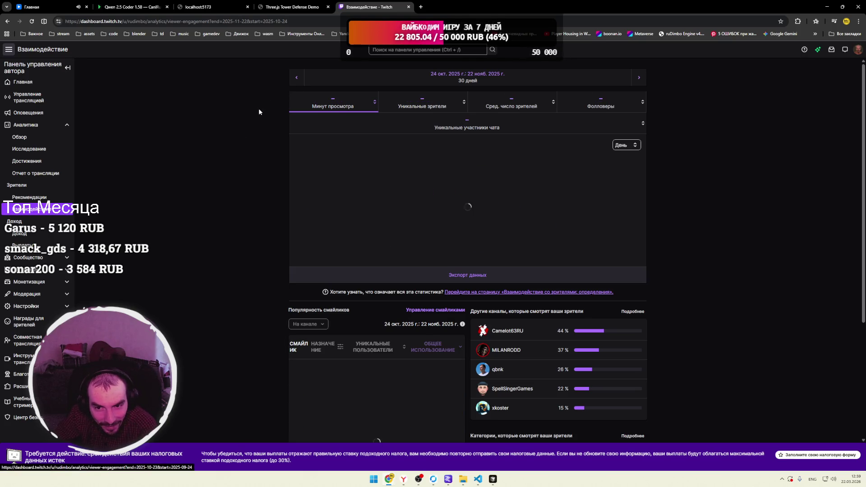
{"action": "left_click", "coordinate": [297, 79]}
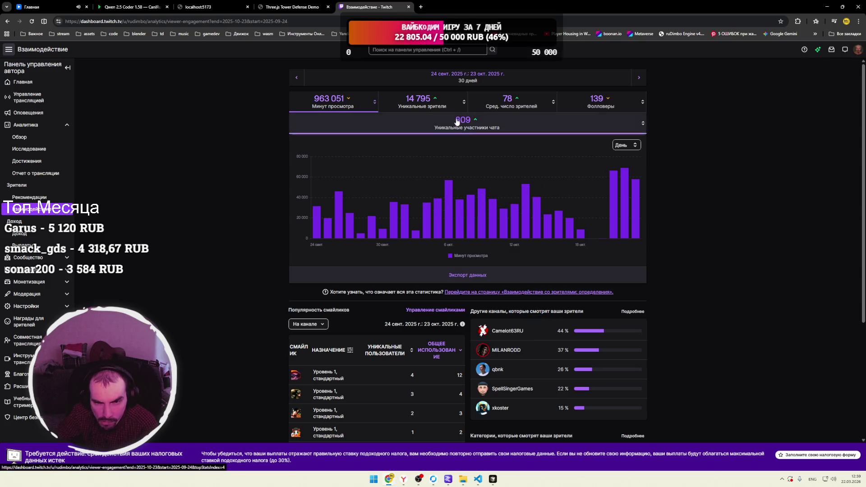
Set a custom date range of 1 Jan–22 Mar 2026 and apply it with Обновить.
{"action": "left_click", "coordinate": [466, 81]}
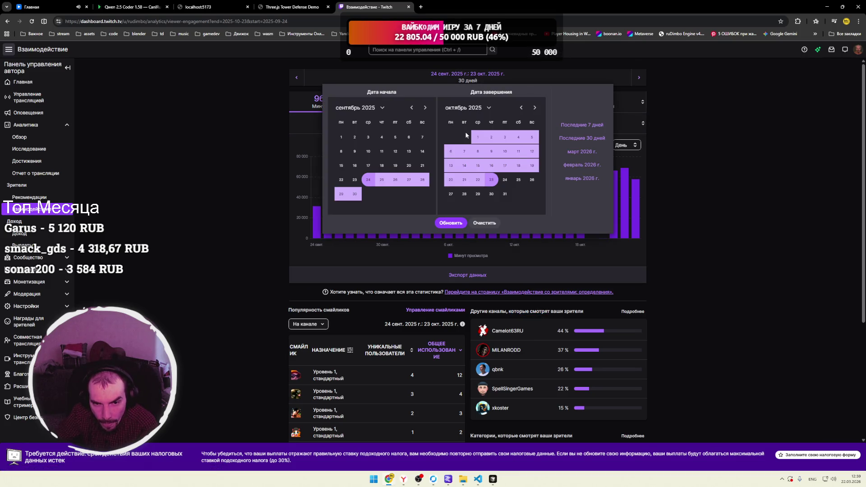
{"action": "left_click", "coordinate": [411, 109]}
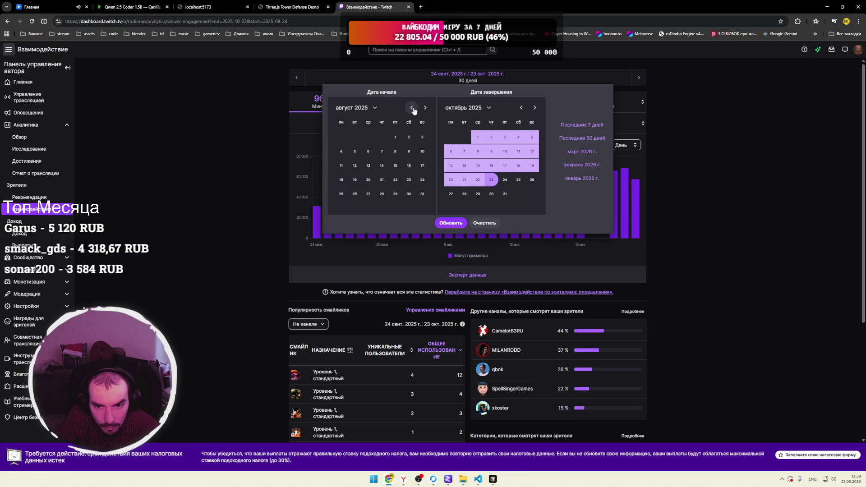
{"action": "left_click", "coordinate": [535, 108]}
{"action": "left_click", "coordinate": [535, 108]}
{"action": "left_click", "coordinate": [535, 108]}
{"action": "left_click", "coordinate": [534, 106]}
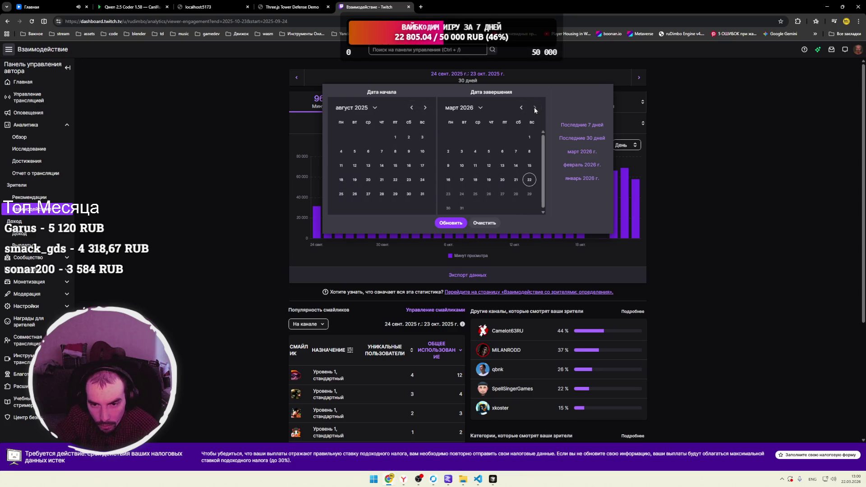
{"action": "left_click", "coordinate": [529, 179]}
{"action": "left_click", "coordinate": [425, 107]}
{"action": "left_click", "coordinate": [424, 107]}
{"action": "left_click", "coordinate": [425, 108]}
{"action": "left_click", "coordinate": [424, 107]}
{"action": "left_click", "coordinate": [425, 107]}
{"action": "left_click", "coordinate": [411, 108]}
{"action": "left_click", "coordinate": [381, 136]}
{"action": "left_click", "coordinate": [450, 223]}
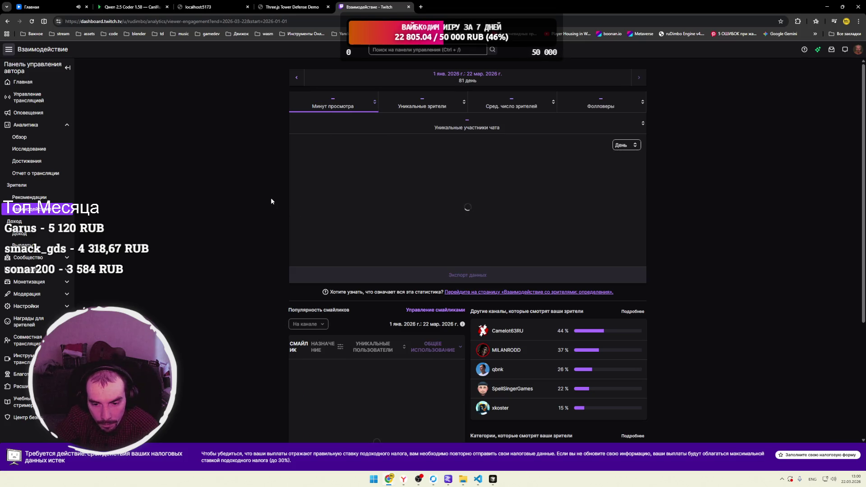
Review the Другие каналы section, highlighting the top channel's 44 % share and the heading.
{"action": "scroll", "coordinate": [519, 283], "scroll_direction": "down", "scroll_amount": 4}
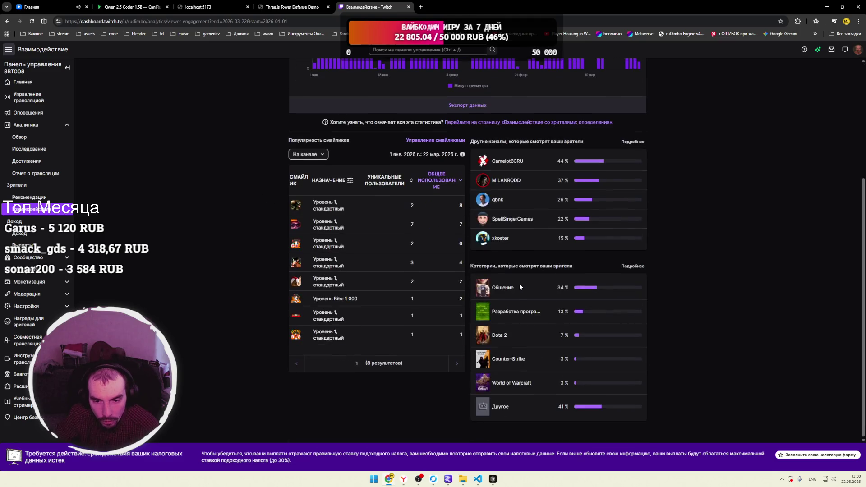
{"action": "scroll", "coordinate": [515, 281], "scroll_direction": "up", "scroll_amount": 4}
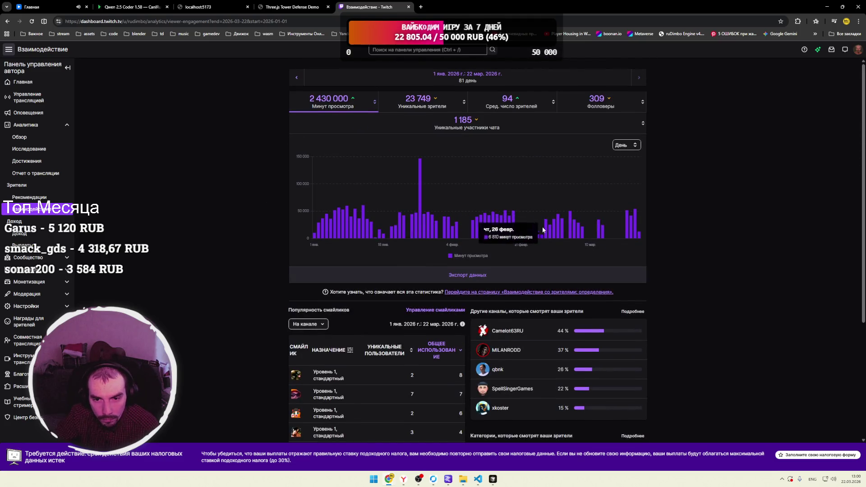
{"action": "scroll", "coordinate": [637, 204], "scroll_direction": "down", "scroll_amount": 3}
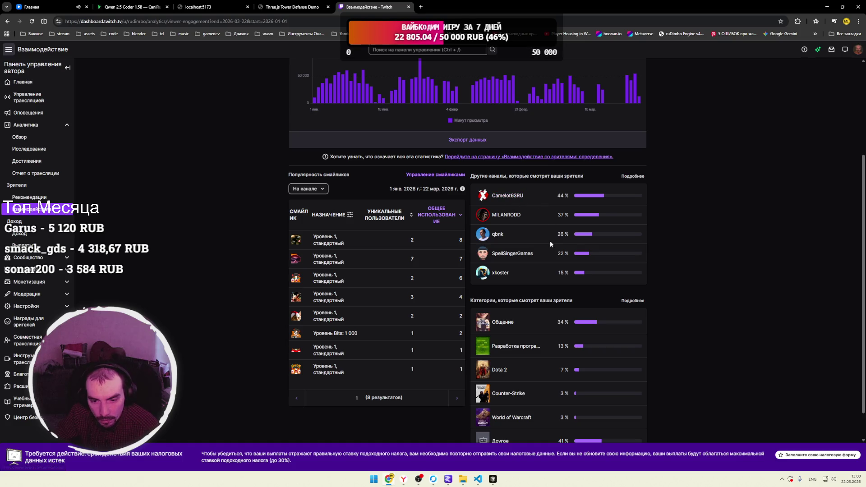
{"action": "scroll", "coordinate": [546, 240], "scroll_direction": "down", "scroll_amount": 1}
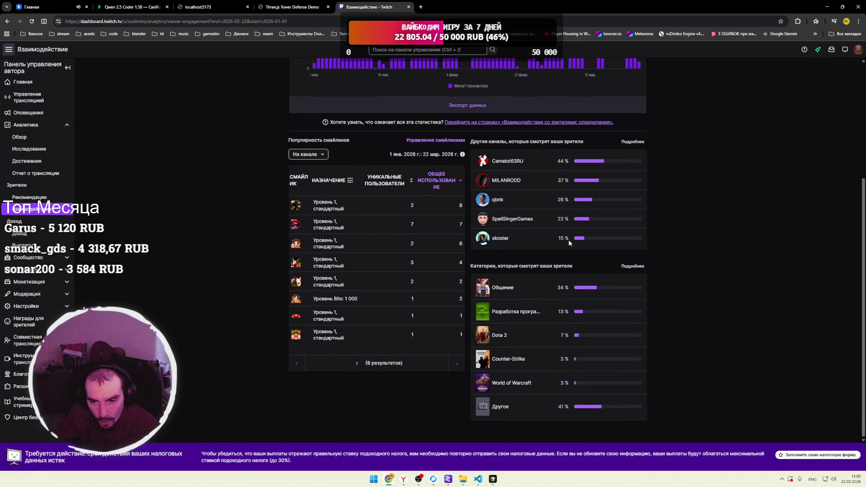
{"action": "triple_click", "coordinate": [569, 161]}
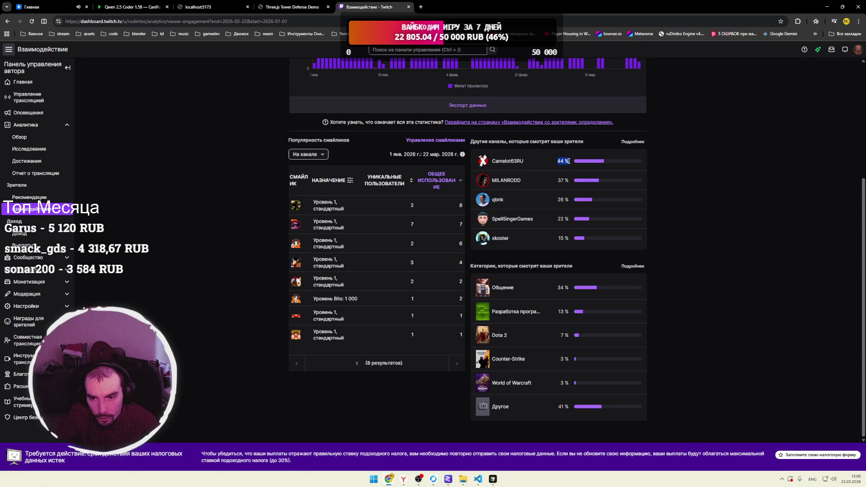
{"action": "left_click", "coordinate": [563, 180]}
{"action": "left_click_drag", "start_coordinate": [498, 150], "coordinate": [569, 142]}
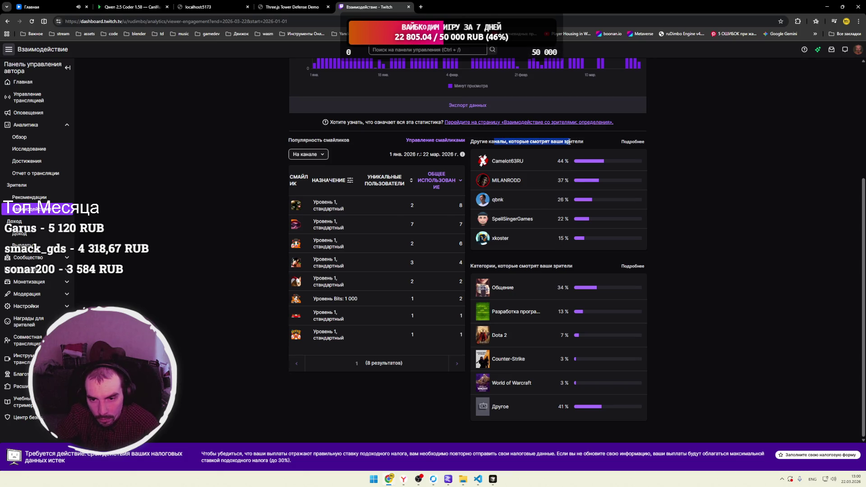
{"action": "left_click", "coordinate": [480, 142]}
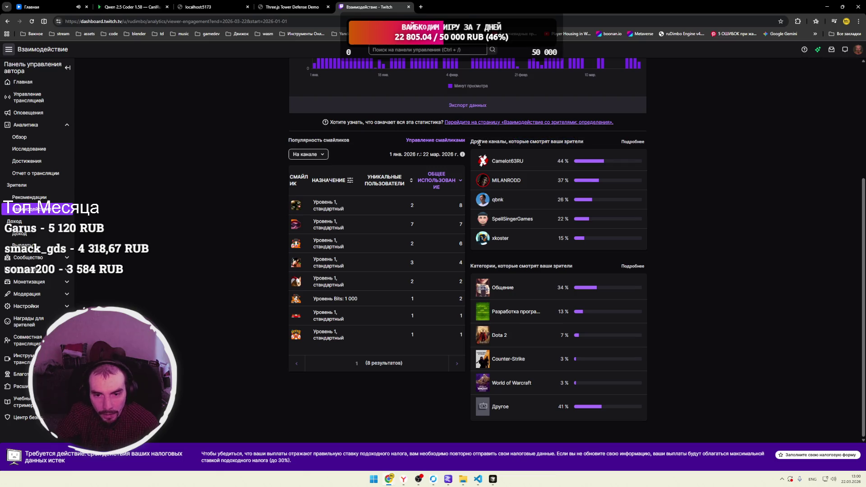
{"action": "left_click_drag", "start_coordinate": [475, 143], "coordinate": [578, 143]}
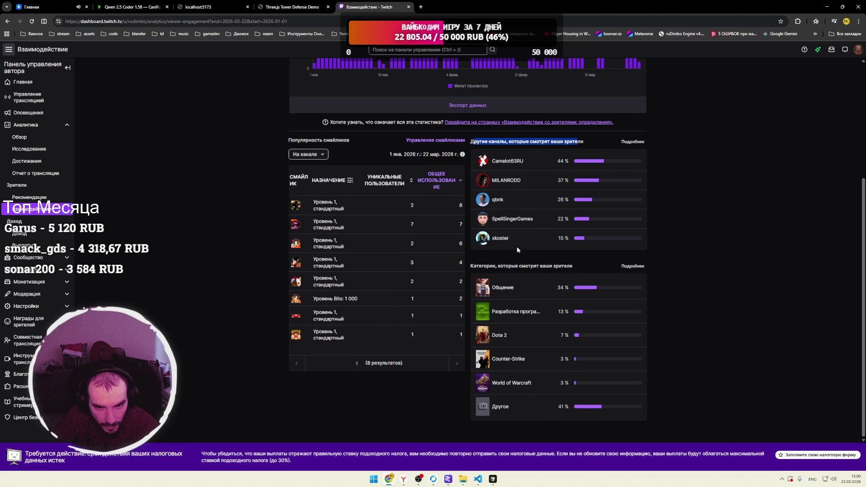
{"action": "scroll", "coordinate": [517, 249], "scroll_direction": "up", "scroll_amount": 3}
{"action": "left_click", "coordinate": [543, 282]}
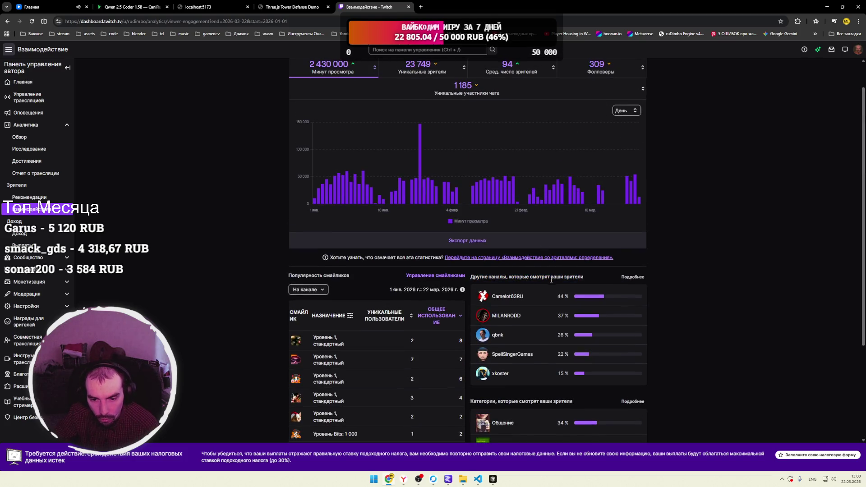
{"action": "scroll", "coordinate": [542, 283], "scroll_direction": "up", "scroll_amount": 1}
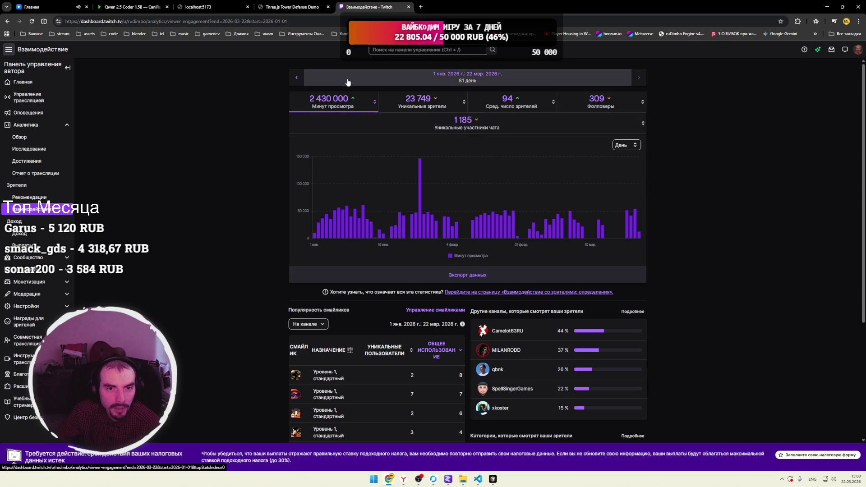
Open viewer discovery analytics and inspect Просмотры от каналов, whose top referrer has 16 %.
{"action": "left_click", "coordinate": [30, 197]}
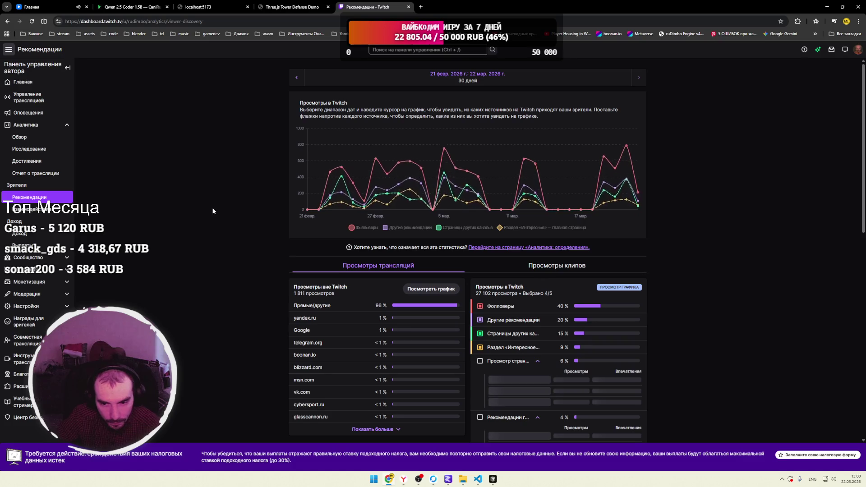
{"action": "scroll", "coordinate": [204, 207], "scroll_direction": "down", "scroll_amount": 5}
{"action": "scroll", "coordinate": [203, 208], "scroll_direction": "down", "scroll_amount": 4}
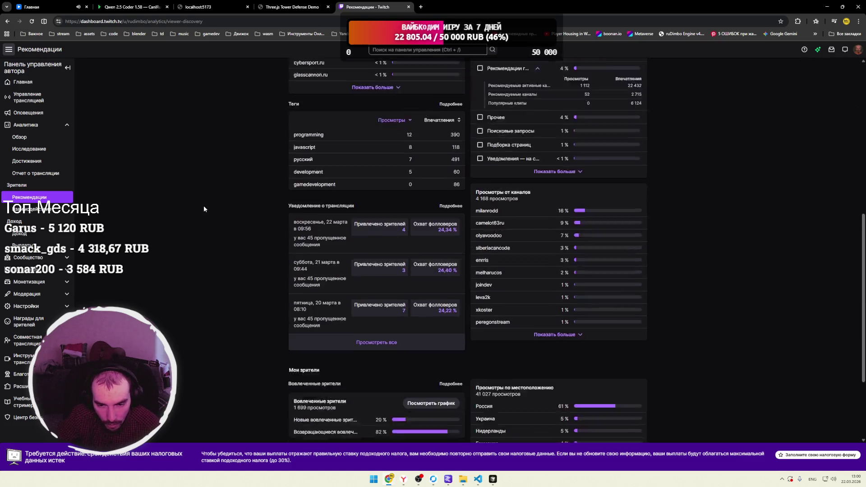
{"action": "left_click_drag", "start_coordinate": [476, 162], "coordinate": [528, 163]}
{"action": "left_click", "coordinate": [536, 171]}
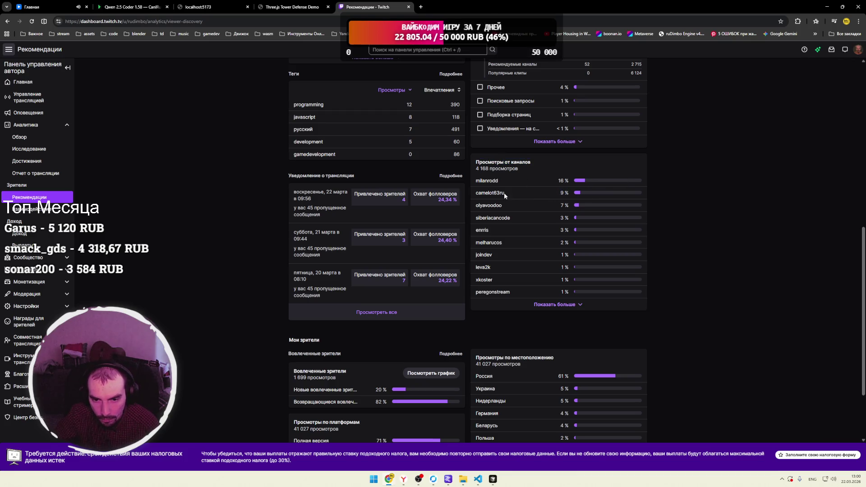
{"action": "mouse_move", "coordinate": [476, 193]}
{"action": "left_mouse_down"}
{"action": "mouse_move", "coordinate": [594, 193]}
{"action": "mouse_move", "coordinate": [545, 173]}
{"action": "left_mouse_up"}
{"action": "left_click", "coordinate": [539, 171]}
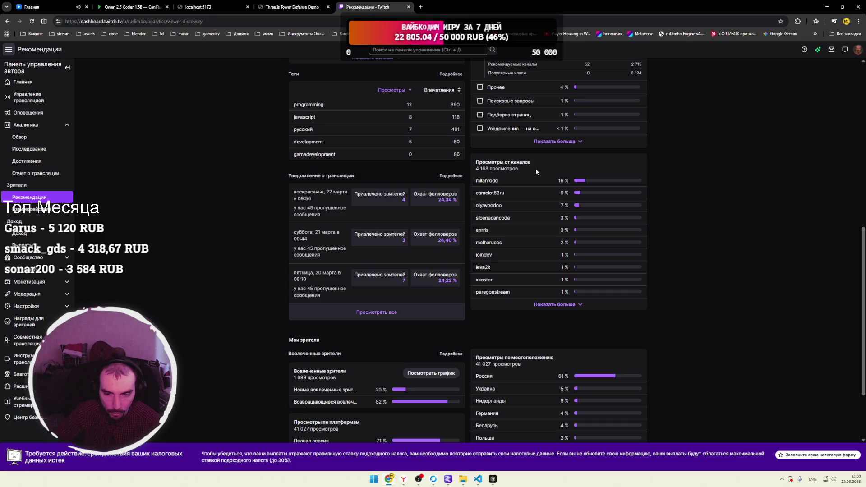
{"action": "scroll", "coordinate": [540, 199], "scroll_direction": "up", "scroll_amount": 8}
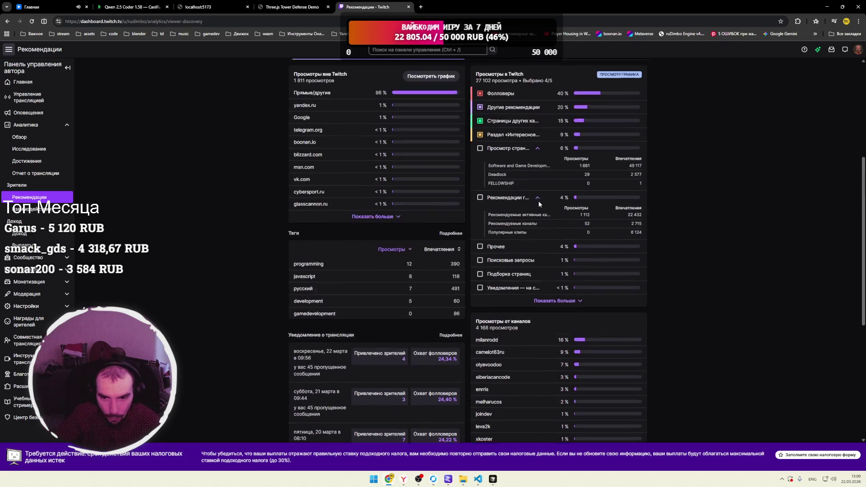
{"action": "left_click", "coordinate": [296, 78]}
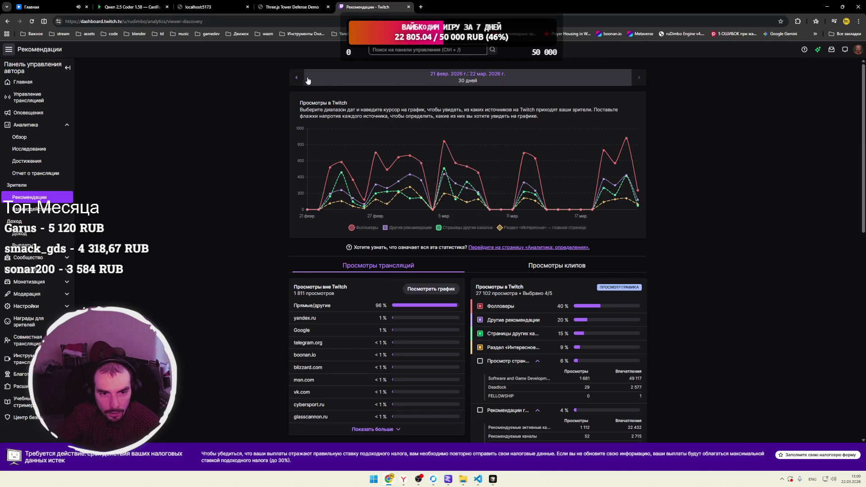
{"action": "scroll", "coordinate": [250, 143], "scroll_direction": "down", "scroll_amount": 8}
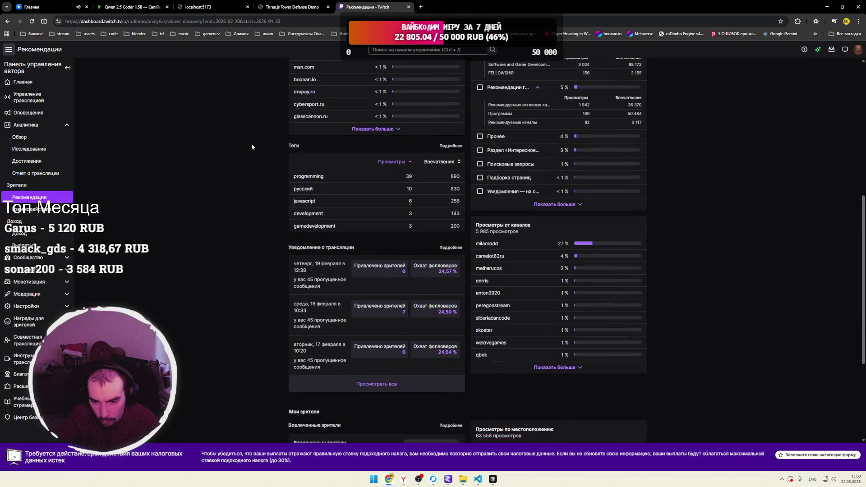
{"action": "double_click", "coordinate": [562, 240]}
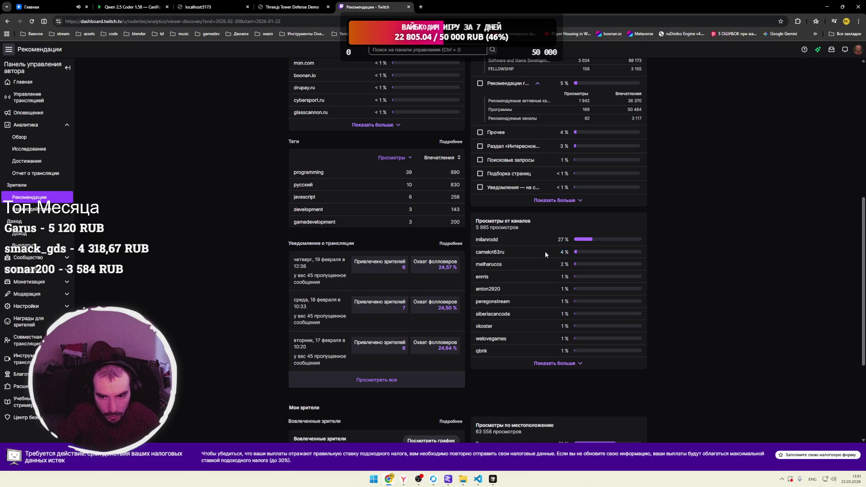
{"action": "scroll", "coordinate": [571, 255], "scroll_direction": "up", "scroll_amount": 8}
{"action": "left_click", "coordinate": [299, 81]}
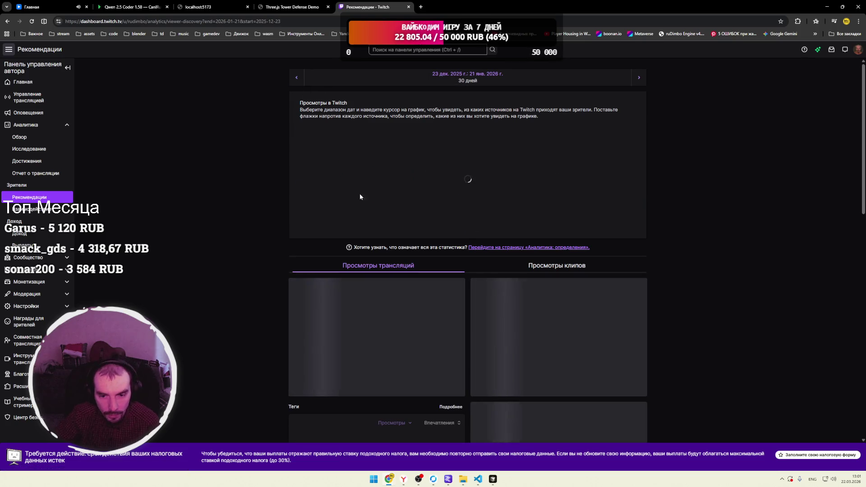
{"action": "scroll", "coordinate": [290, 194], "scroll_direction": "down", "scroll_amount": 8}
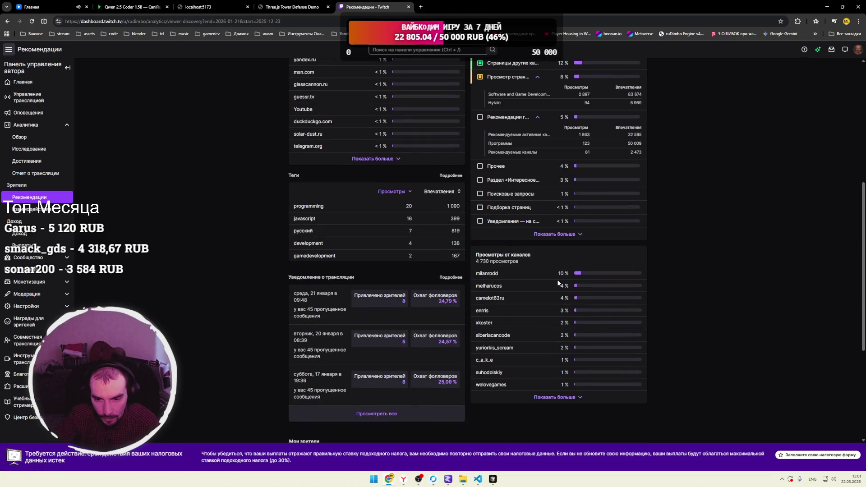
{"action": "double_click", "coordinate": [568, 298]}
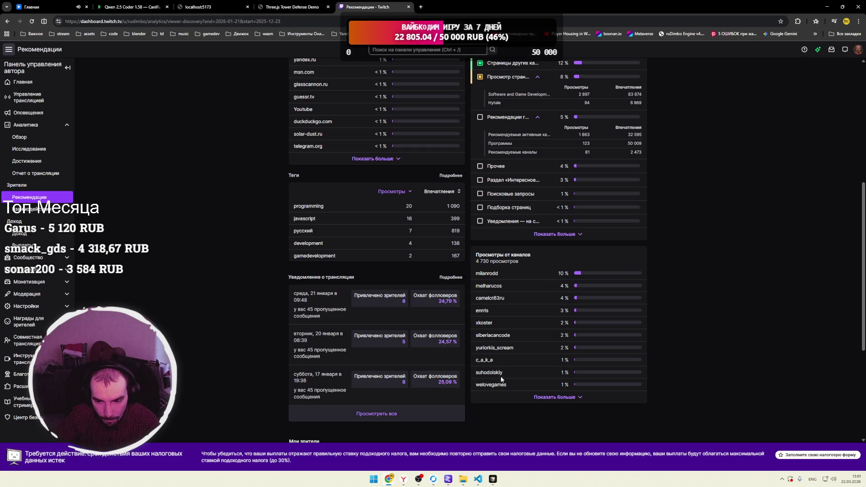
{"action": "double_click", "coordinate": [568, 311]}
{"action": "scroll", "coordinate": [245, 194], "scroll_direction": "up", "scroll_amount": 10}
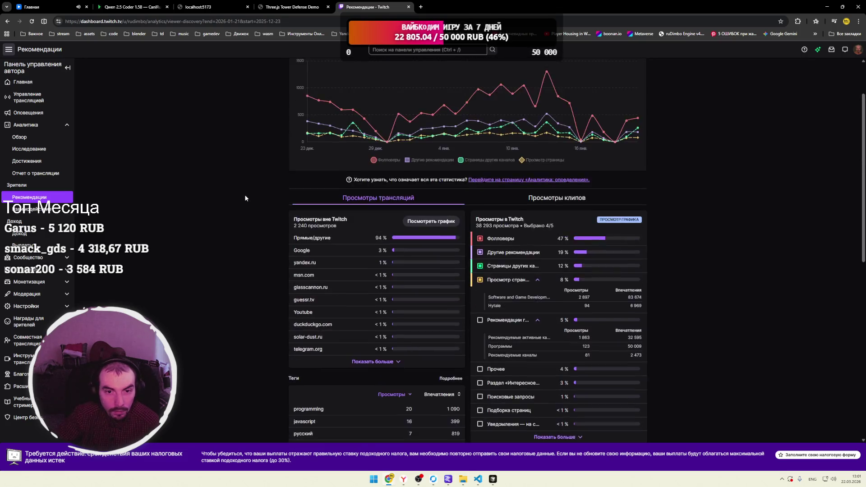
{"action": "left_click", "coordinate": [297, 77]}
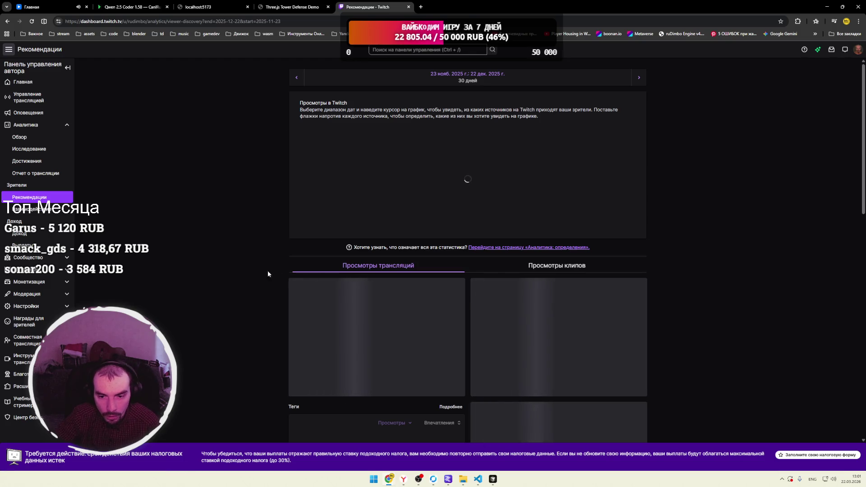
{"action": "scroll", "coordinate": [250, 266], "scroll_direction": "down", "scroll_amount": 8}
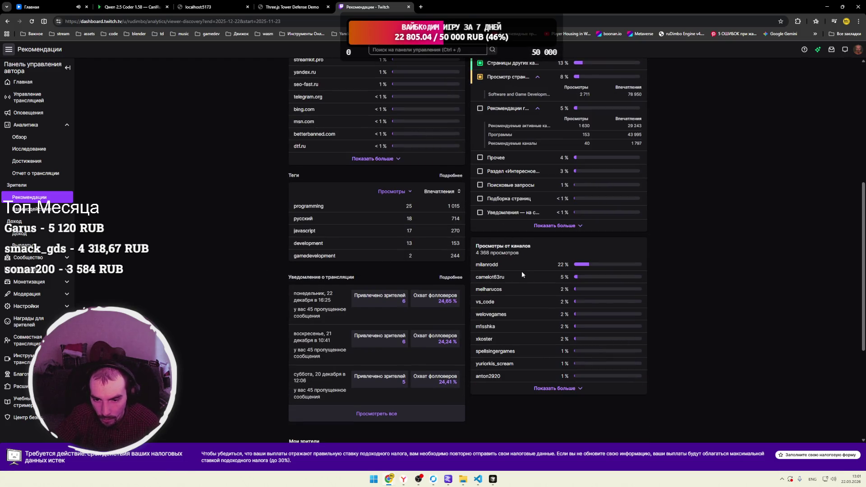
{"action": "double_click", "coordinate": [496, 277]}
{"action": "left_click_drag", "start_coordinate": [569, 277], "coordinate": [542, 274]}
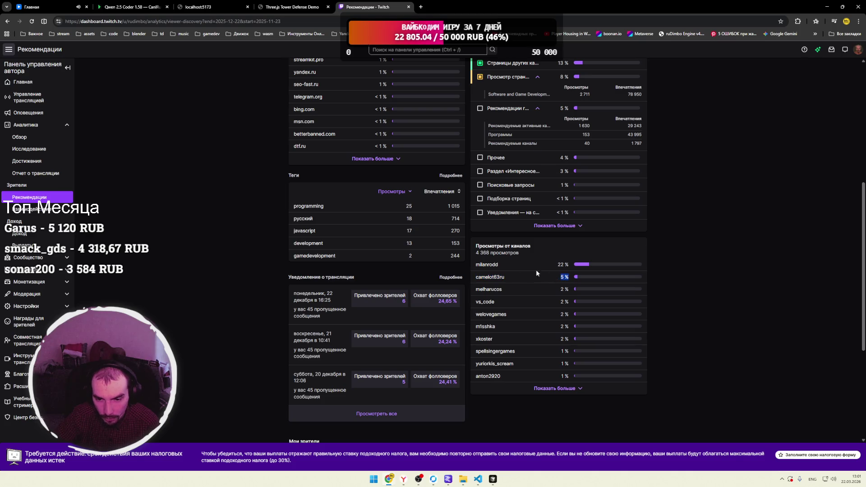
{"action": "double_click", "coordinate": [493, 264]}
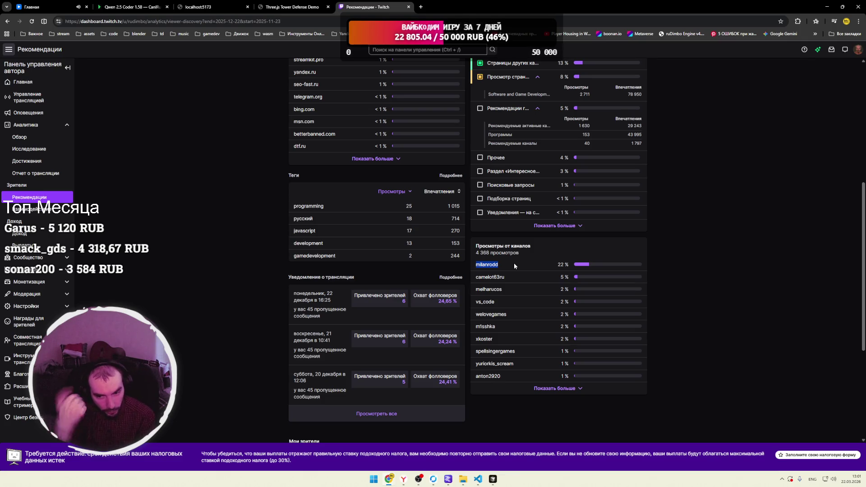
{"action": "left_click", "coordinate": [513, 263]}
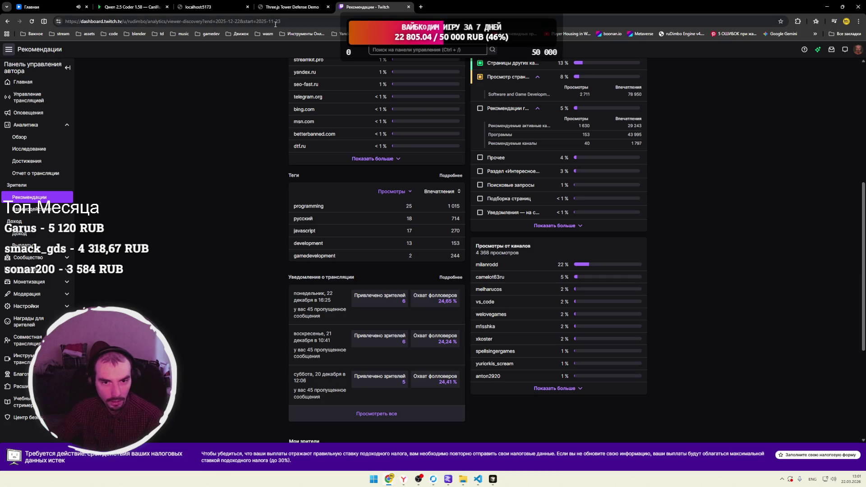
Close the Рекомендации tab and both Three.js Tower Defense Demo tabs, then switch to LM Studio.
{"action": "left_click", "coordinate": [408, 6]}
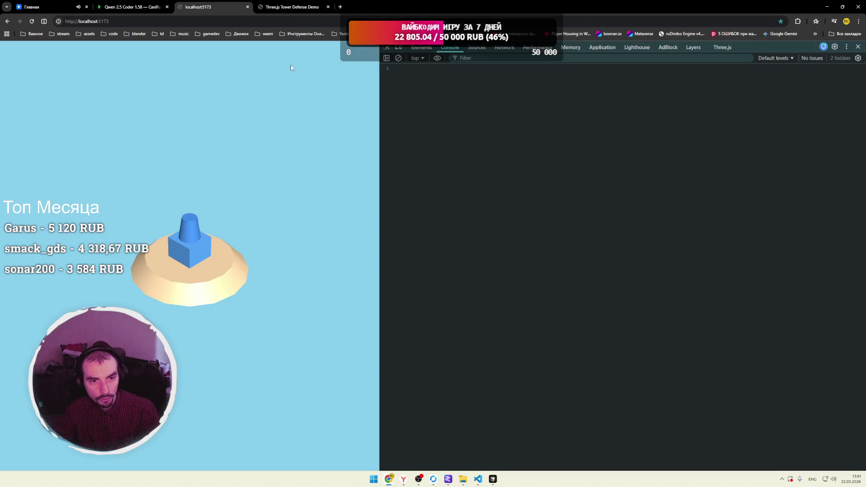
{"action": "left_click", "coordinate": [296, 9]}
{"action": "left_click", "coordinate": [329, 7]}
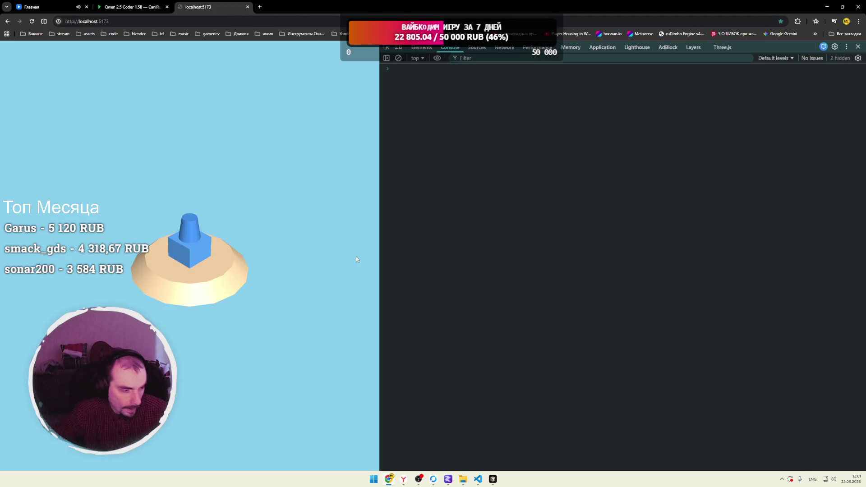
{"action": "left_click", "coordinate": [478, 480]}
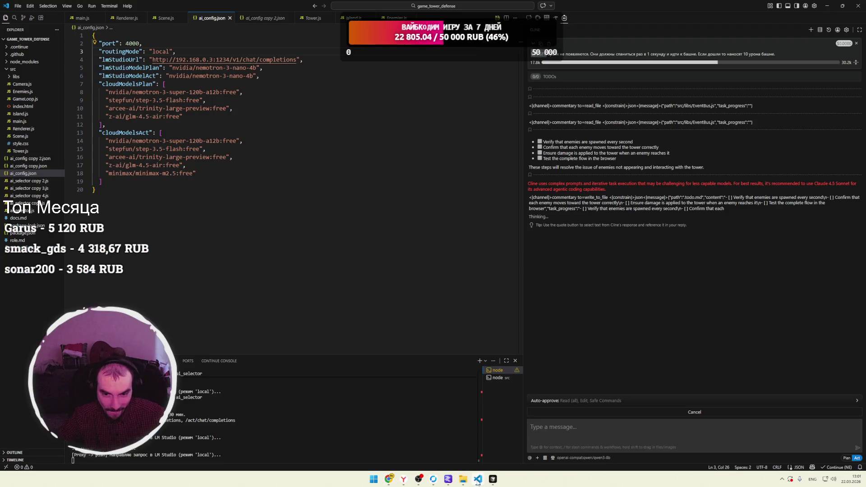
{"action": "left_click", "coordinate": [478, 480]}
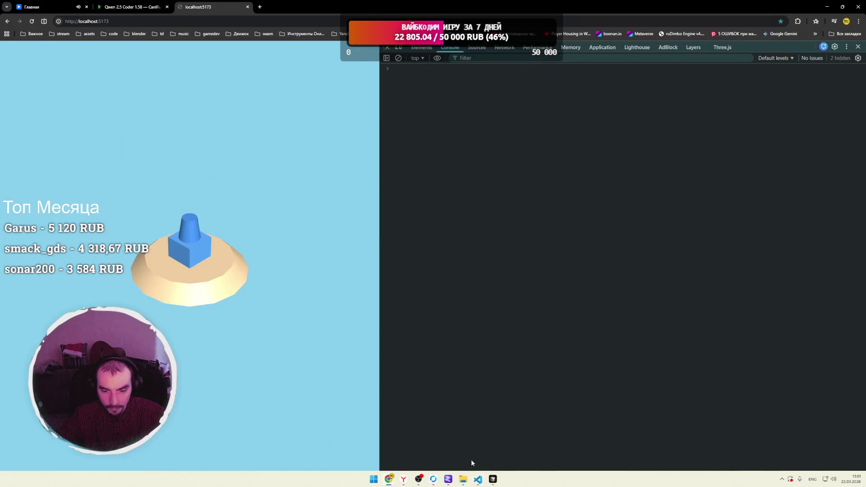
{"action": "left_click", "coordinate": [448, 480]}
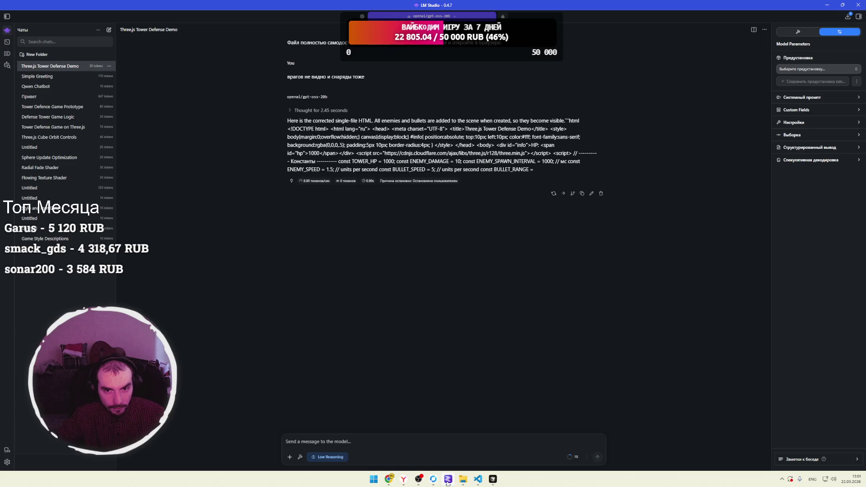
Watch the LM Studio server logs process the prompt on Nemotron 3 Nano 4B, then return to the Chrome game.
{"action": "left_click", "coordinate": [447, 481]}
{"action": "left_click", "coordinate": [478, 479]}
{"action": "left_click", "coordinate": [477, 480]}
{"action": "left_click", "coordinate": [433, 481]}
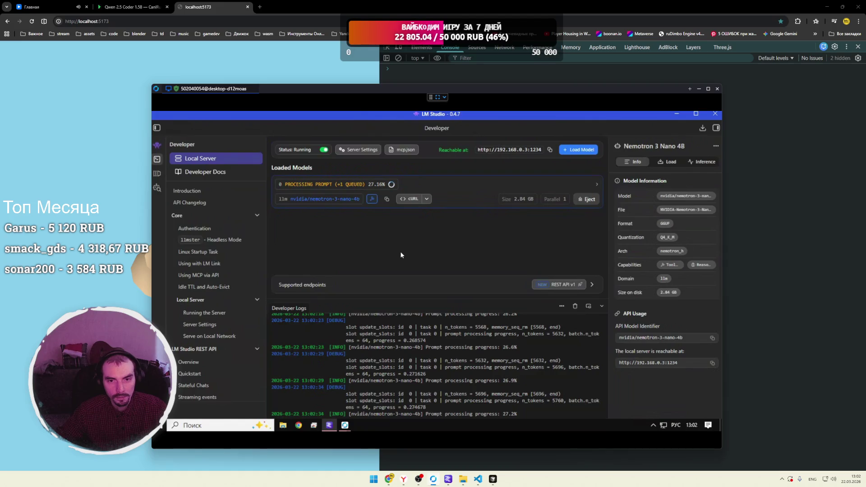
{"action": "left_click", "coordinate": [224, 4]}
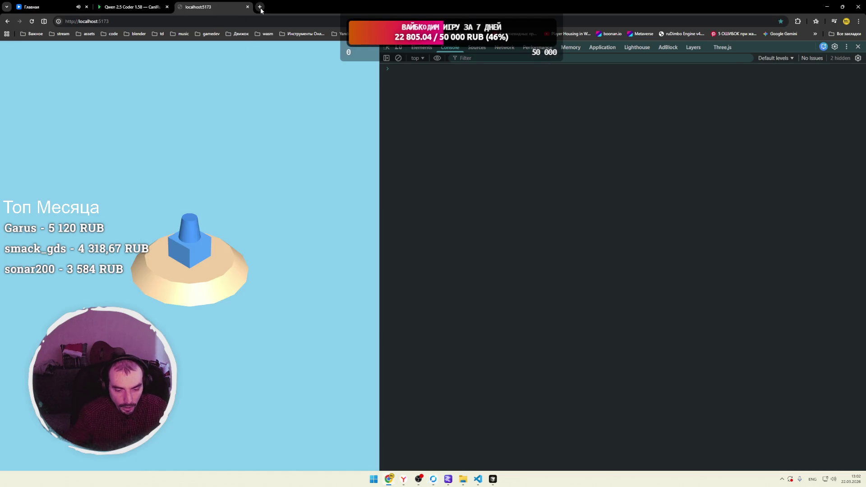
Reopen the closed Twitch viewer-discovery tab and open Вовлеченность (engagement) in a new tab.
{"action": "key", "text": "ctrl+h"}
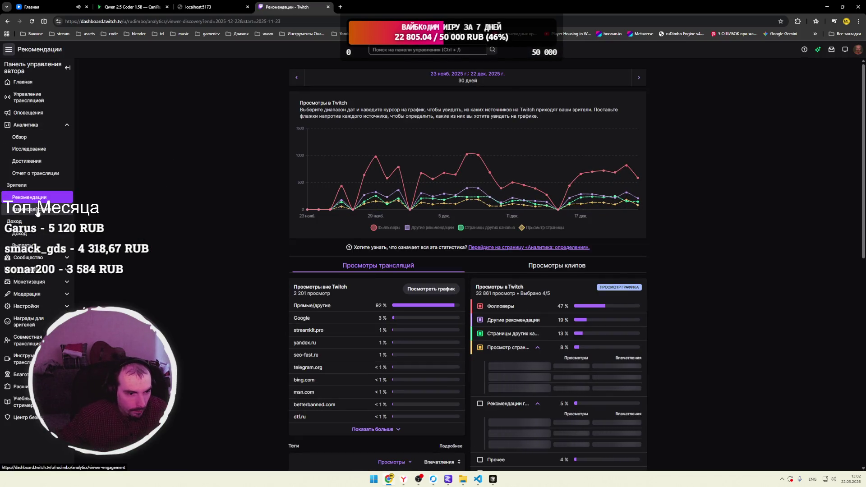
{"action": "middle_click", "coordinate": [37, 211]}
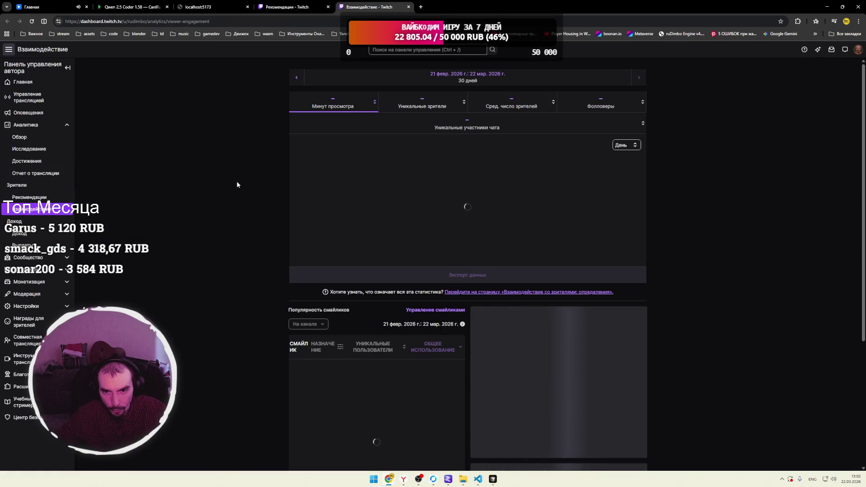
{"action": "scroll", "coordinate": [238, 181], "scroll_direction": "down", "scroll_amount": 3}
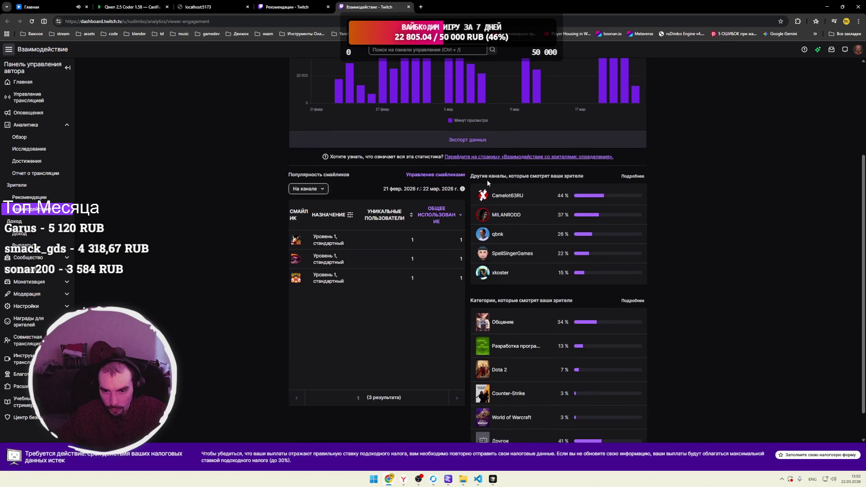
Highlight Camelot63RU's 44% share in the other-channels list, then return to the Рекомендации tab.
{"action": "left_click_drag", "start_coordinate": [476, 176], "coordinate": [578, 176]}
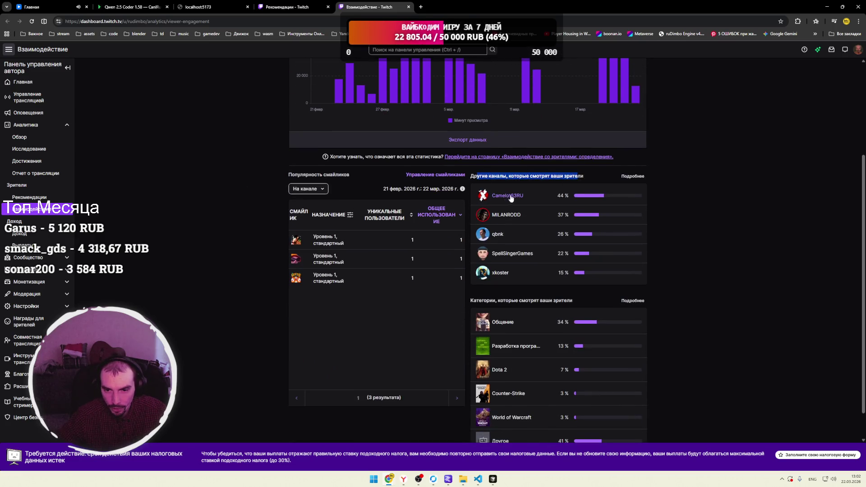
{"action": "double_click", "coordinate": [560, 195]}
{"action": "left_click_drag", "start_coordinate": [560, 196], "coordinate": [569, 195]}
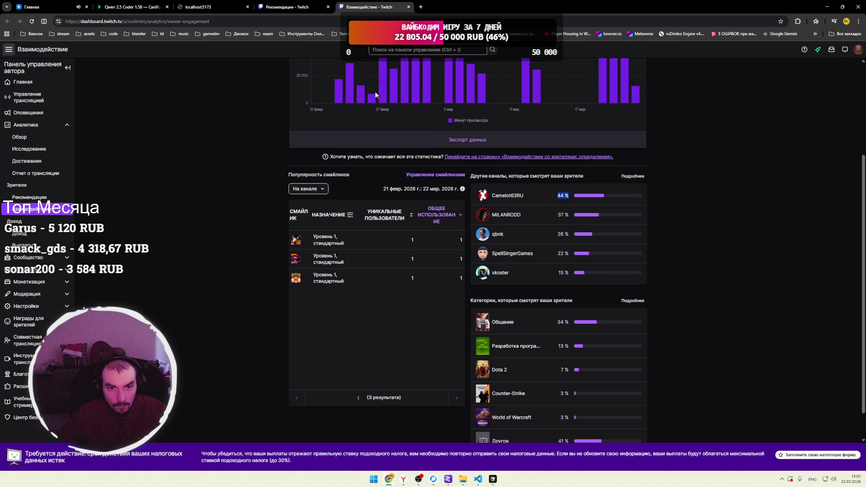
{"action": "left_click", "coordinate": [310, 9]}
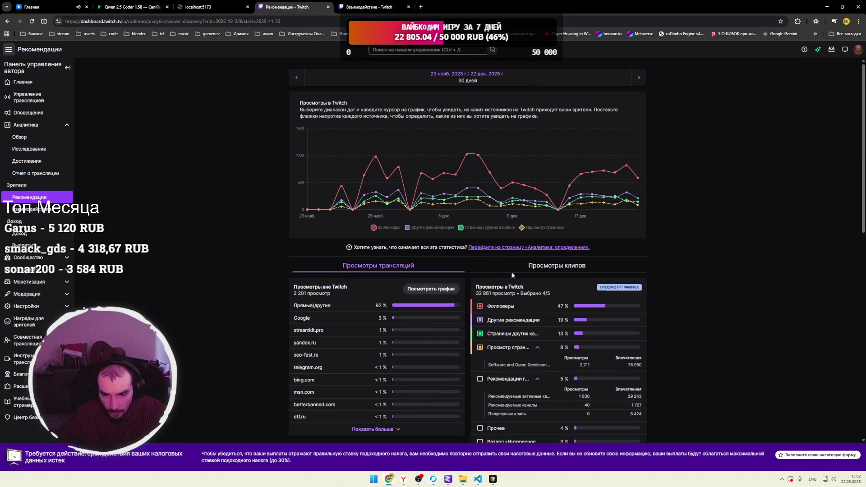
{"action": "scroll", "coordinate": [511, 275], "scroll_direction": "down", "scroll_amount": 8}
Highlight camelot63ru's 5% channel-views share, then compare it with the engagement tab's 44%.
{"action": "mouse_move", "coordinate": [477, 210]}
{"action": "left_mouse_down"}
{"action": "mouse_move", "coordinate": [568, 208]}
{"action": "mouse_move", "coordinate": [482, 210]}
{"action": "left_mouse_up"}
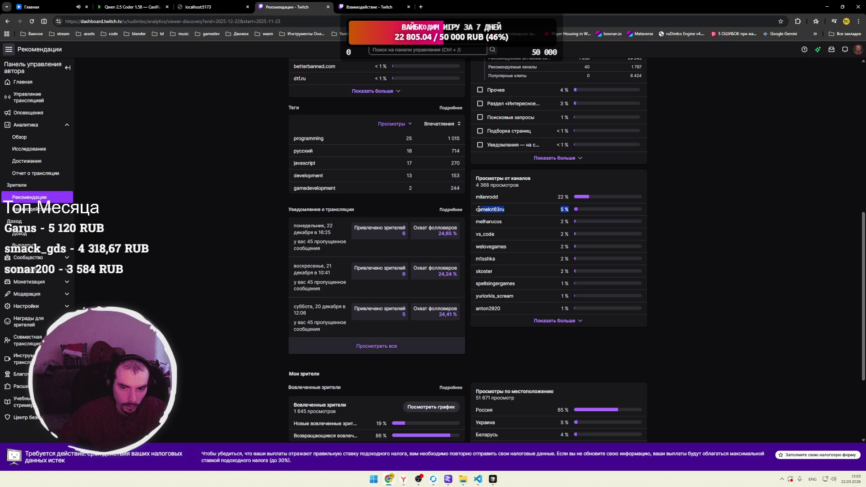
{"action": "left_click", "coordinate": [533, 239]}
{"action": "left_click_drag", "start_coordinate": [569, 210], "coordinate": [474, 211]}
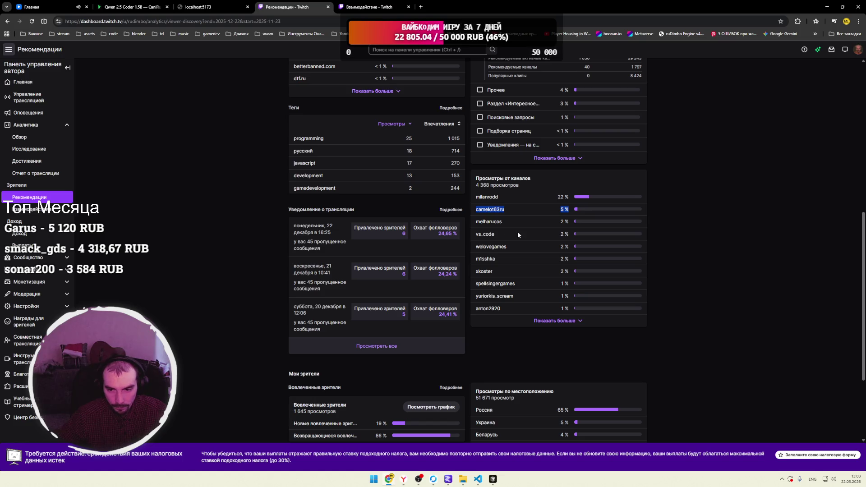
{"action": "left_click", "coordinate": [370, 7]}
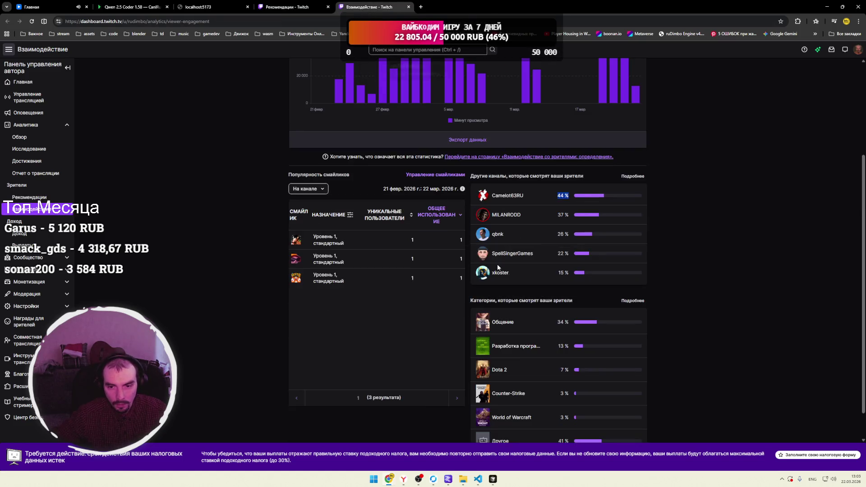
{"action": "left_click", "coordinate": [555, 226]}
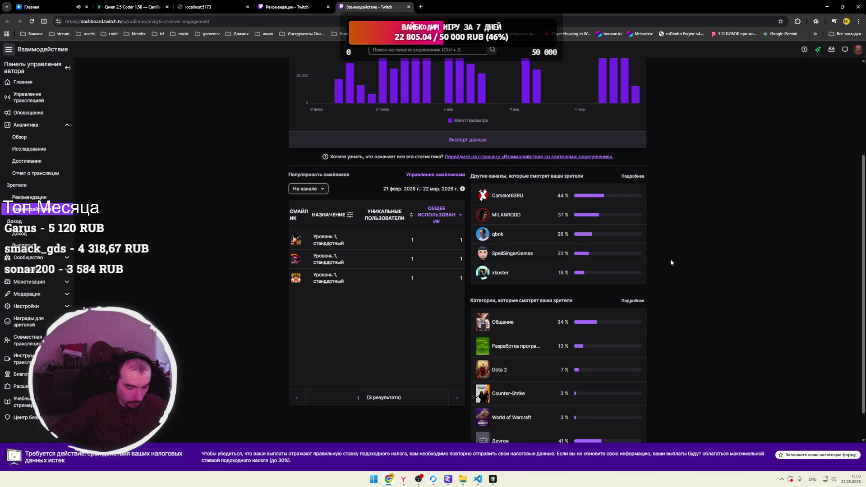
{"action": "left_click", "coordinate": [781, 478]}
Open Telegram and view the channel-views statistics photo full-screen.
{"action": "left_click", "coordinate": [766, 433]}
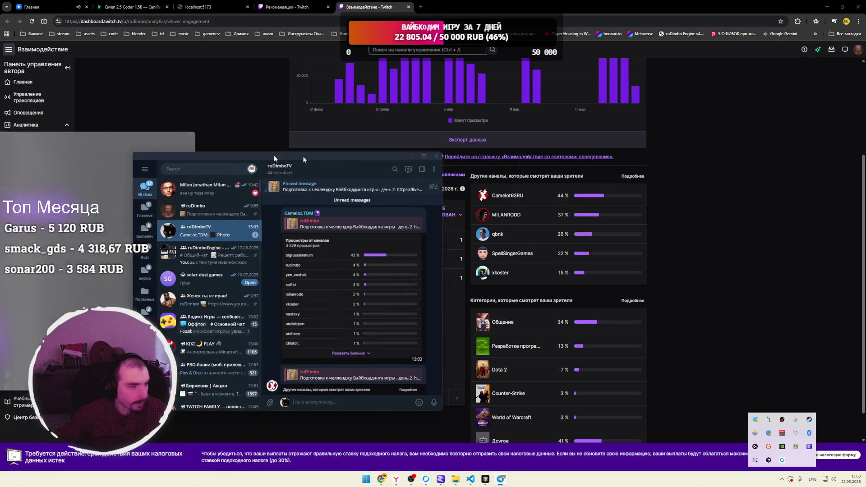
{"action": "left_click", "coordinate": [496, 289]}
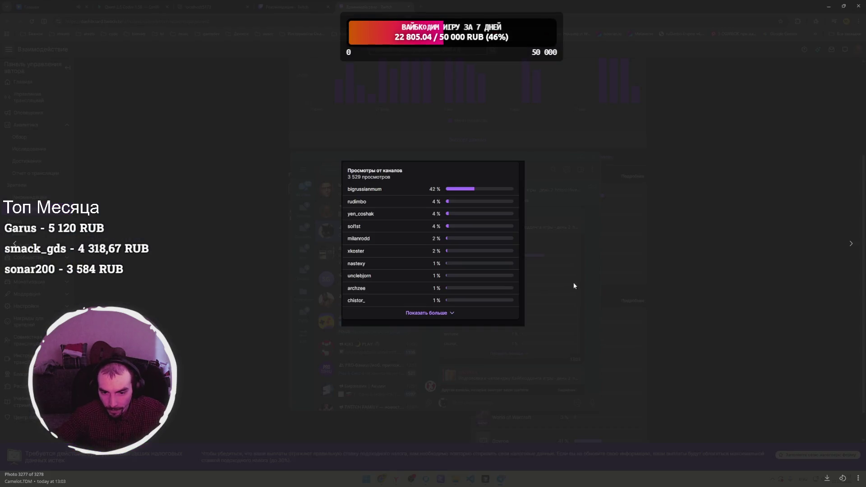
{"action": "left_click", "coordinate": [587, 254]}
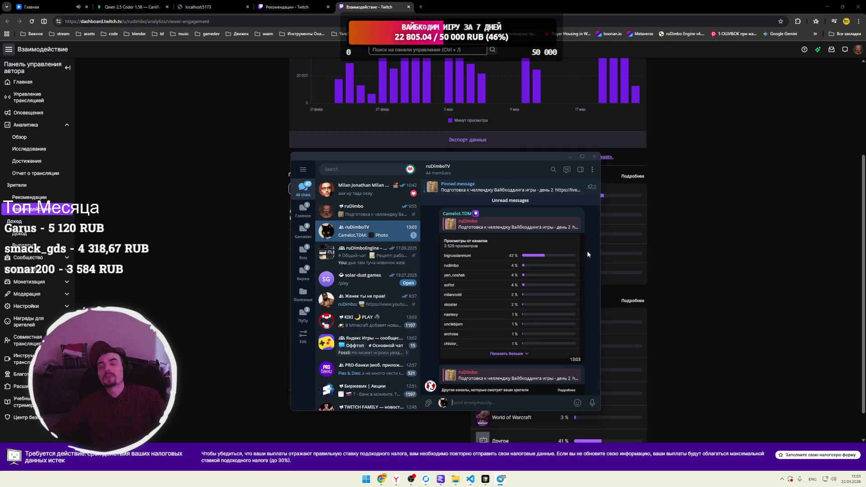
{"action": "scroll", "coordinate": [514, 252], "scroll_direction": "down", "scroll_amount": 2}
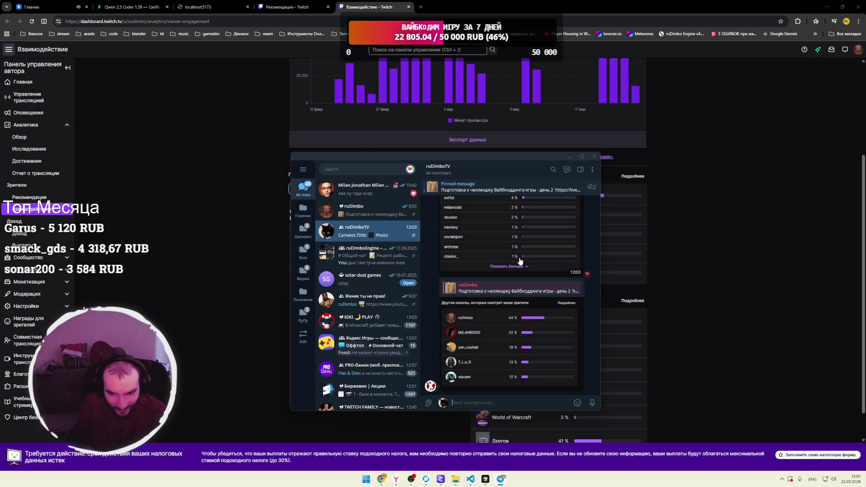
View the other-channels statistics photo, then look at the channel-views photo again.
{"action": "left_click", "coordinate": [510, 338]}
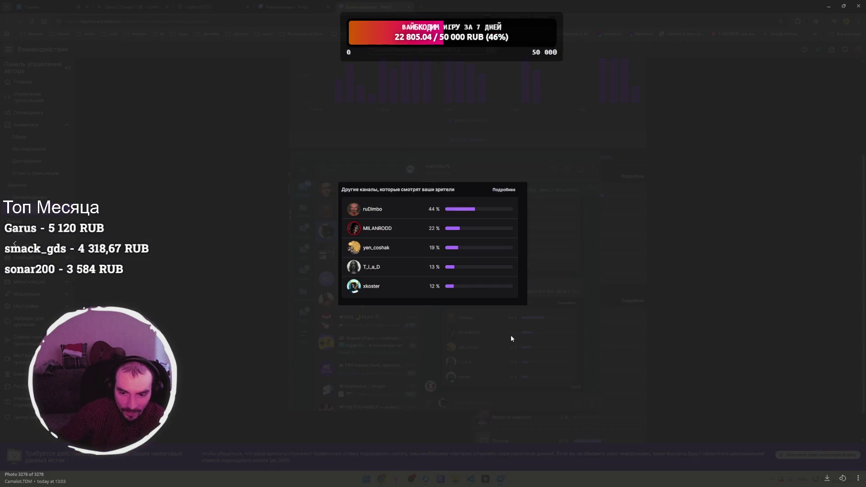
{"action": "left_click", "coordinate": [675, 296]}
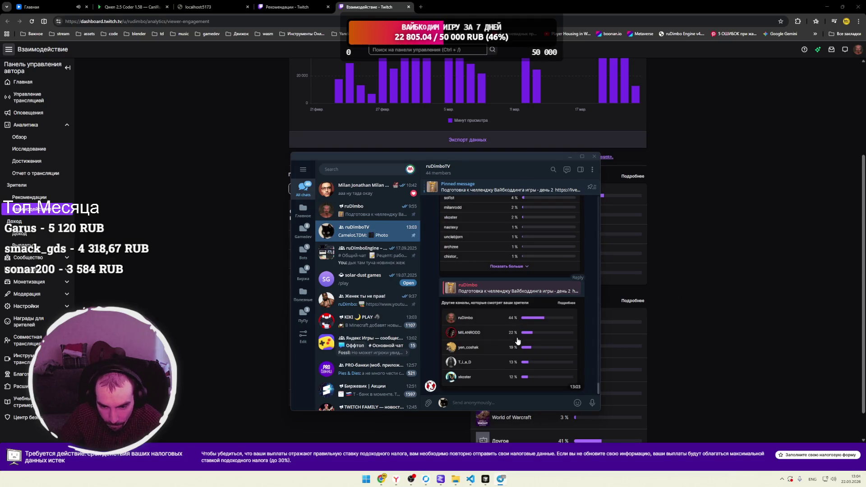
{"action": "scroll", "coordinate": [509, 347], "scroll_direction": "up", "scroll_amount": 5}
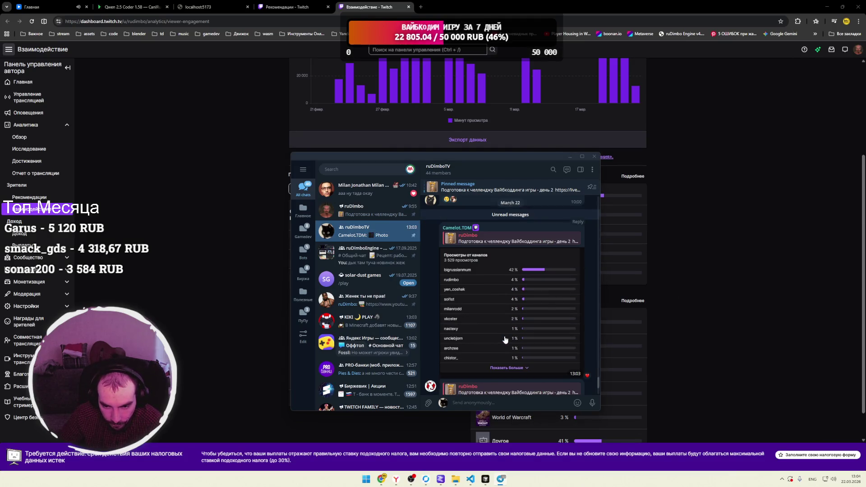
{"action": "left_click", "coordinate": [517, 322]}
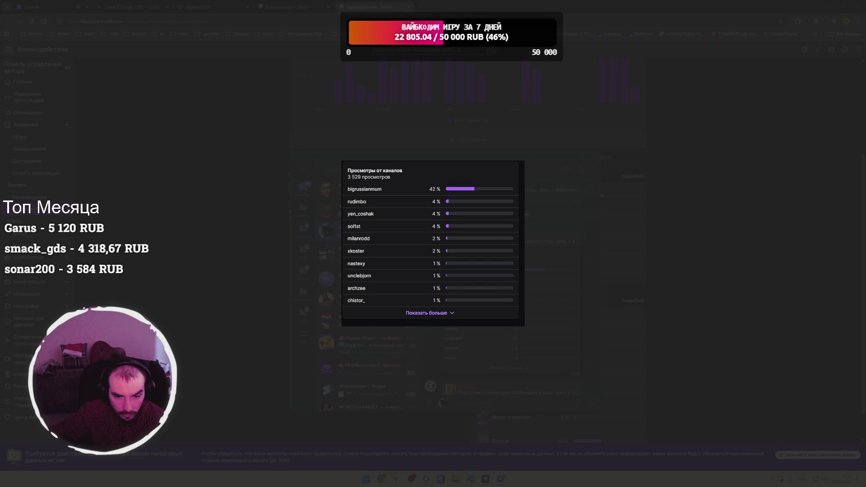
{"action": "left_click", "coordinate": [583, 269]}
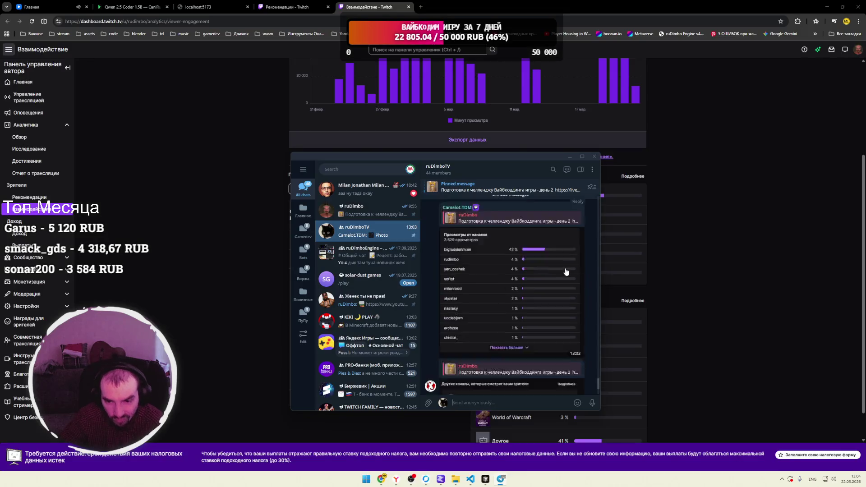
{"action": "left_click", "coordinate": [546, 279]}
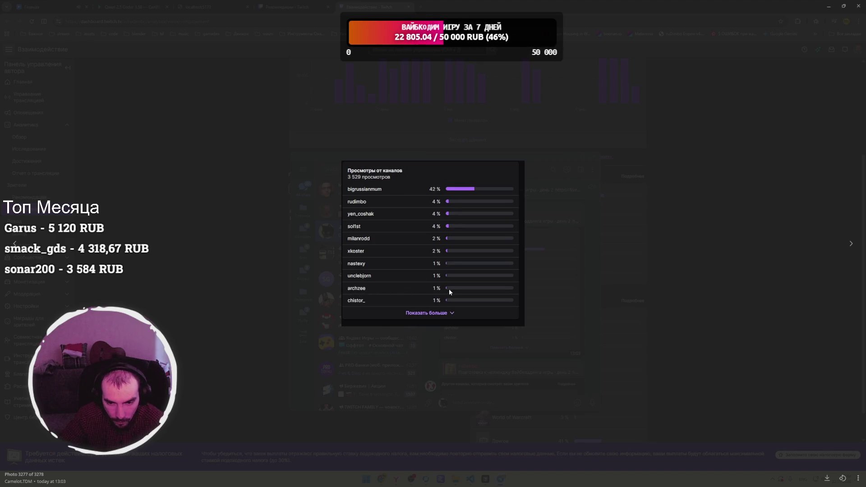
{"action": "left_click", "coordinate": [583, 301]}
{"action": "scroll", "coordinate": [542, 309], "scroll_direction": "down", "scroll_amount": 2}
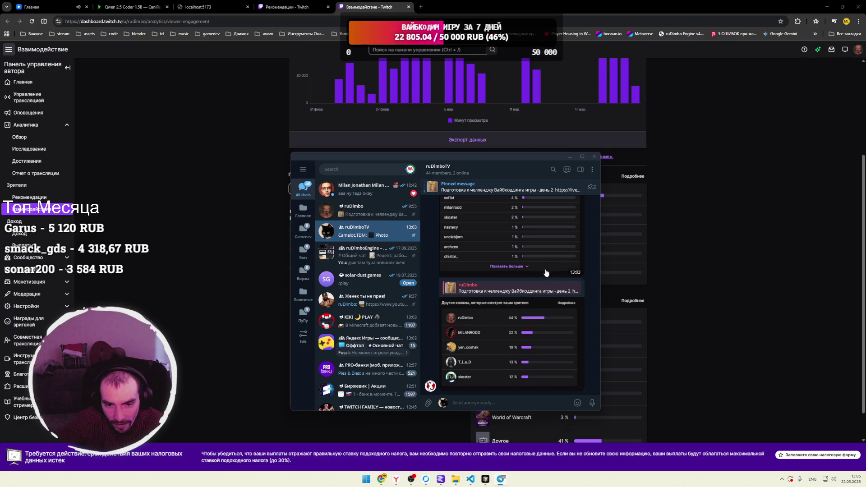
Switch between a direct chat and the streamer's channel, then close Telegram and the engagement tab.
{"action": "left_click", "coordinate": [363, 189]}
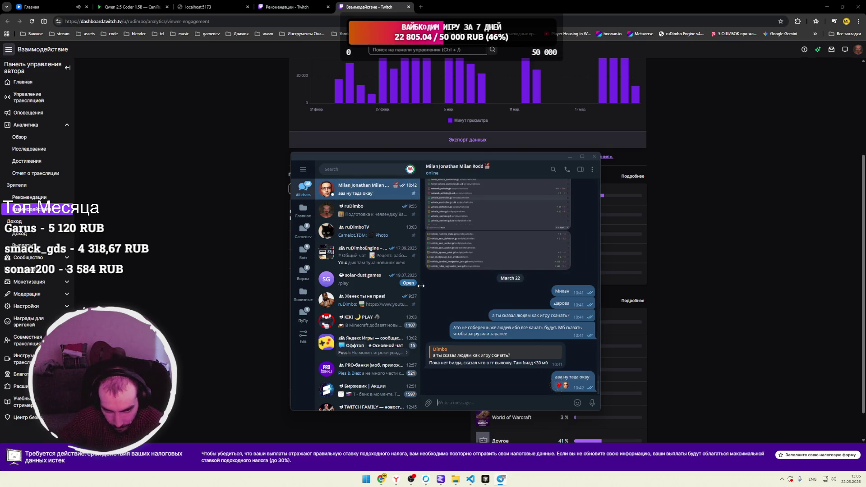
{"action": "left_click", "coordinate": [363, 210]}
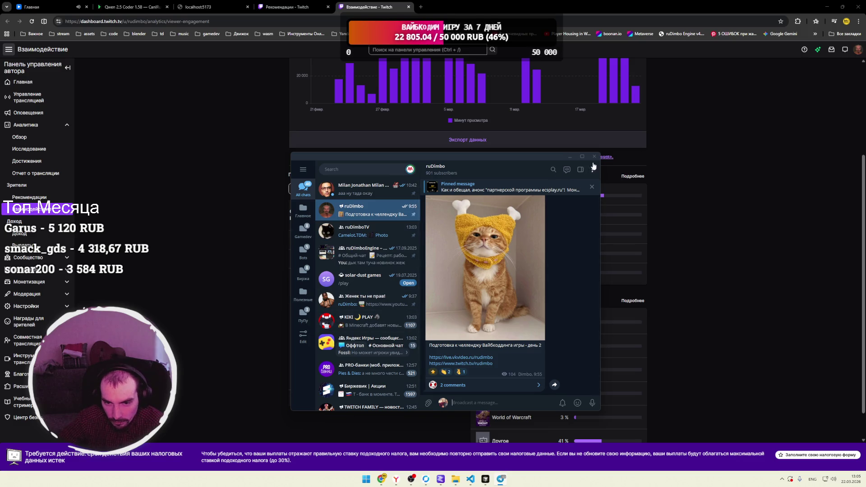
{"action": "left_click", "coordinate": [594, 157]}
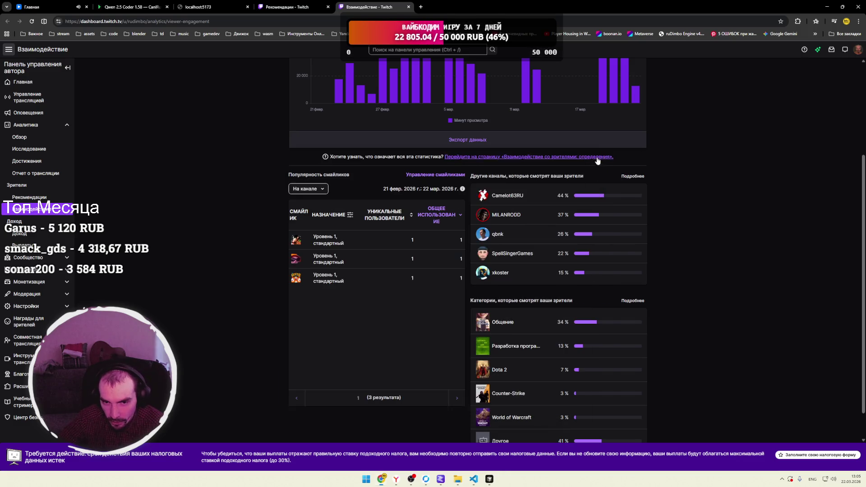
{"action": "left_click", "coordinate": [409, 7]}
Close the Twitch recommendations tab, then bring Visual Studio Code forward from the taskbar.
{"action": "left_click", "coordinate": [328, 7]}
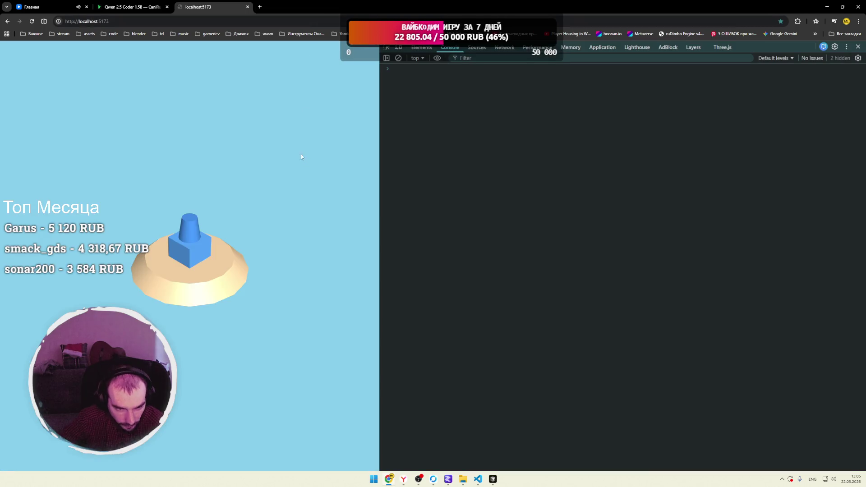
{"action": "left_click", "coordinate": [448, 480]}
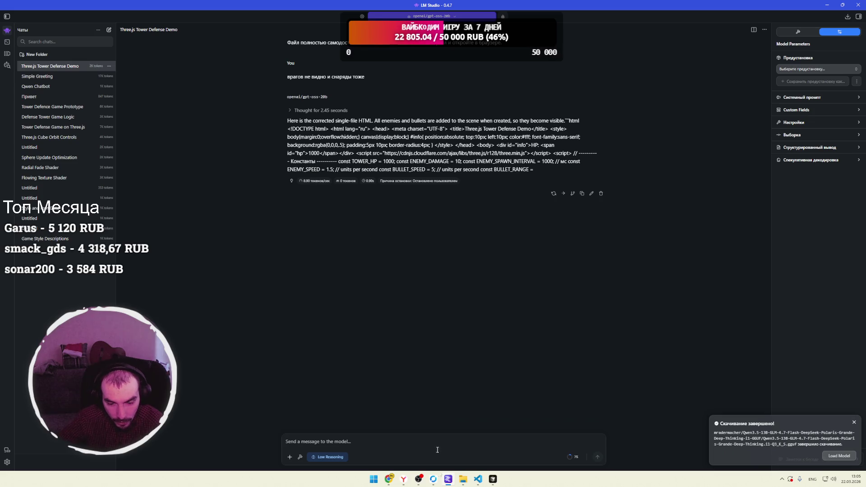
{"action": "left_click", "coordinate": [448, 479]}
{"action": "left_click", "coordinate": [478, 479]}
{"action": "left_click", "coordinate": [479, 476]}
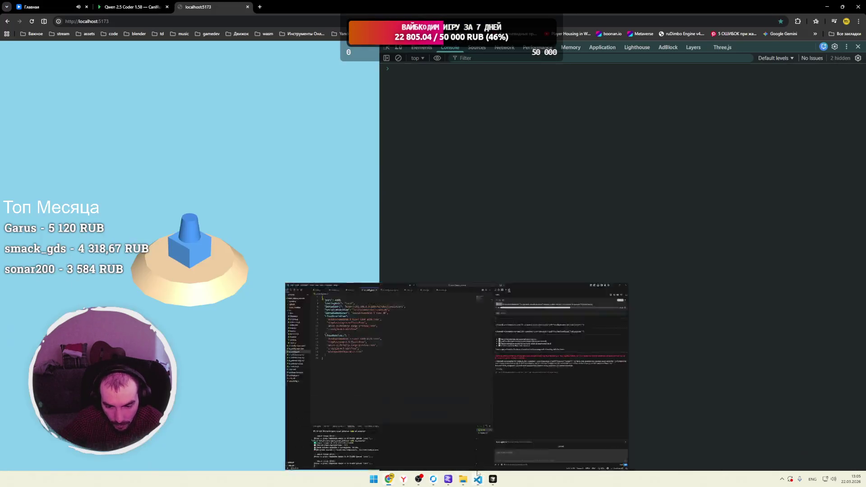
{"action": "left_click", "coordinate": [478, 479]}
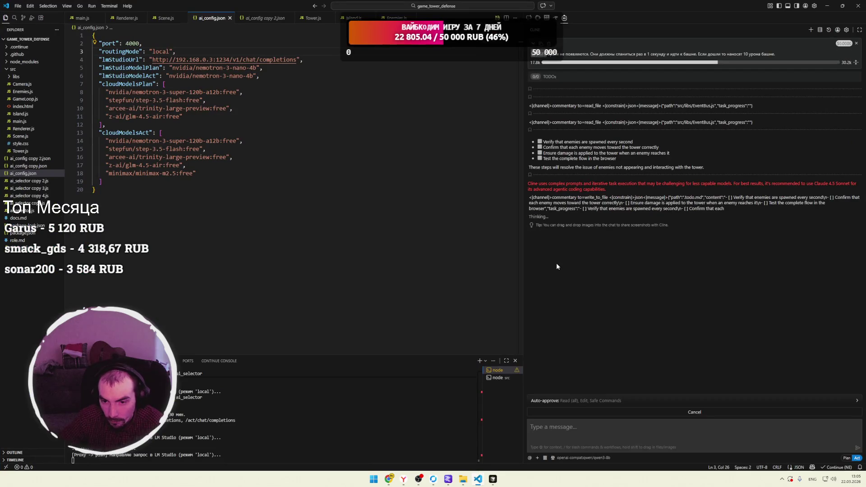
Cancel the stalled Cline agent task.
{"action": "left_click_drag", "start_coordinate": [534, 197], "coordinate": [652, 197]}
{"action": "left_click", "coordinate": [600, 204]}
{"action": "left_click", "coordinate": [646, 207]}
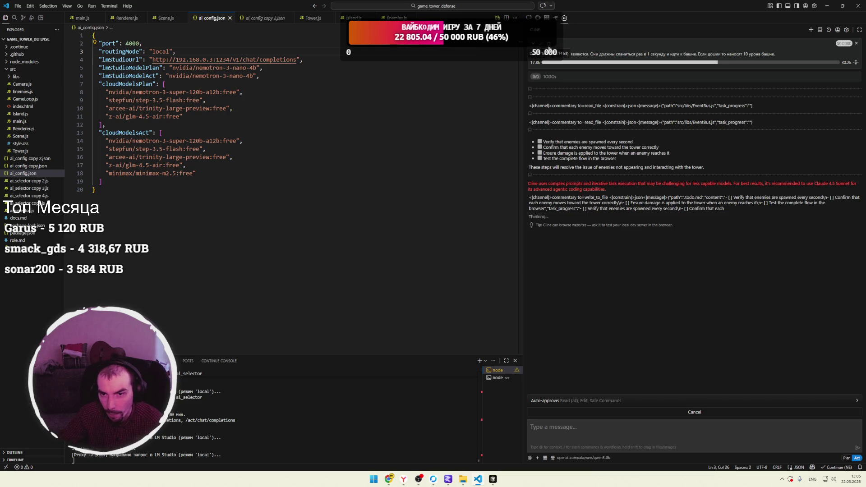
{"action": "left_click", "coordinate": [690, 411]}
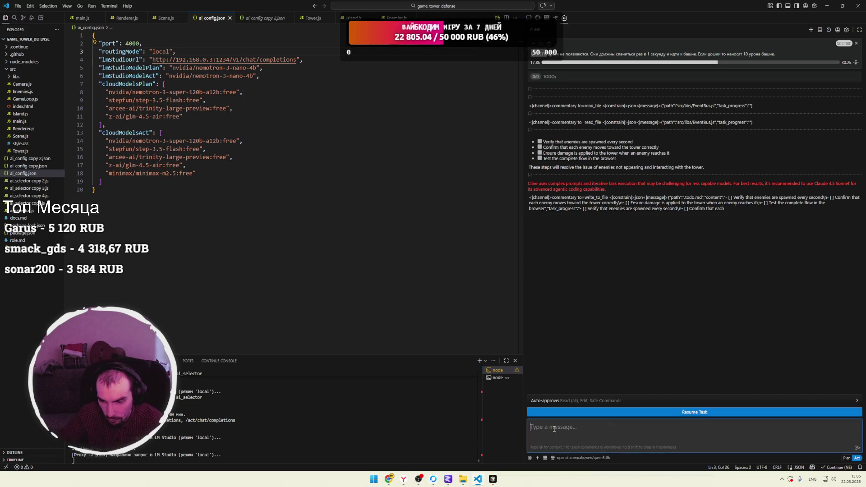
Eject the Nemotron model from the remote LM Studio server, then return to VS Code.
{"action": "left_click", "coordinate": [448, 479]}
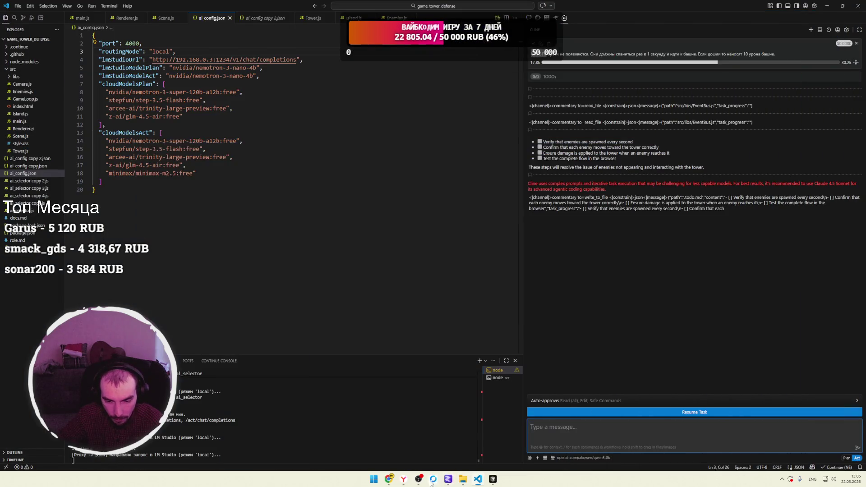
{"action": "left_click", "coordinate": [432, 479]}
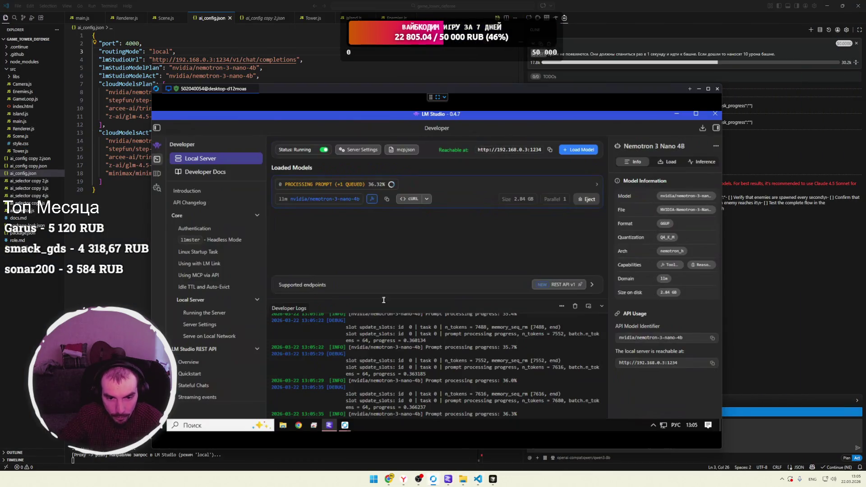
{"action": "left_click", "coordinate": [587, 199]}
{"action": "left_click", "coordinate": [783, 288]}
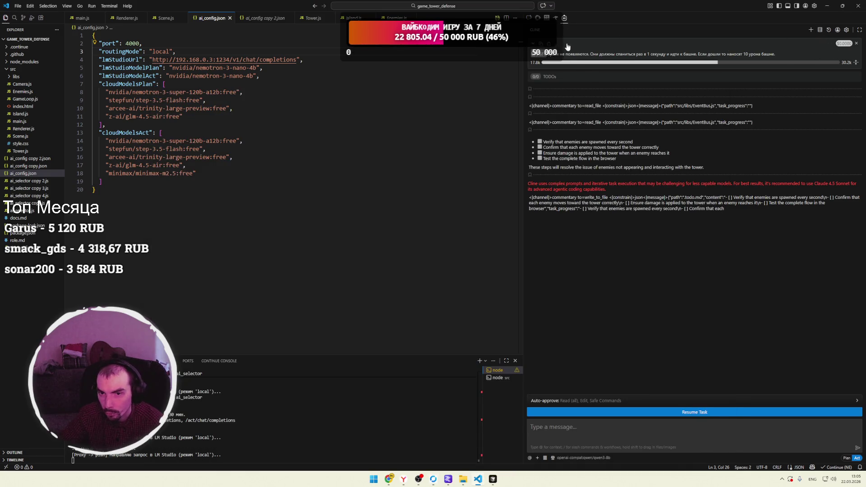
Delete the cancelled task and resend the enemy-spawning prompt (spawn every second, 10 tower damage).
{"action": "left_click", "coordinate": [810, 30]}
{"action": "left_click", "coordinate": [457, 241]}
{"action": "left_click", "coordinate": [596, 432]}
{"action": "type", "text": "@/src Враги не появляются. Они должны спаниться раз в 1 секунду и идти к башне. Если дошли то наносят 10 урона башне."}
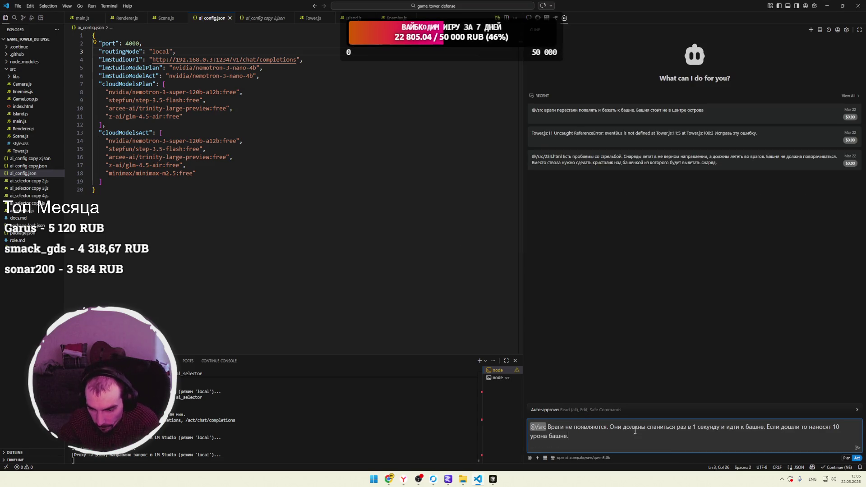
{"action": "left_click", "coordinate": [857, 448]}
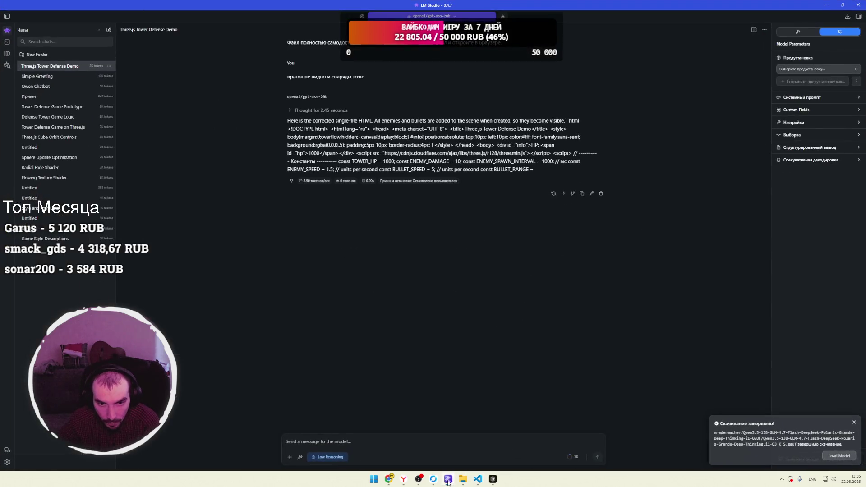
Bring up LM Studio's Local Server page to watch nvidia/nemotron-3-nano-4b reload.
{"action": "left_click", "coordinate": [432, 479]}
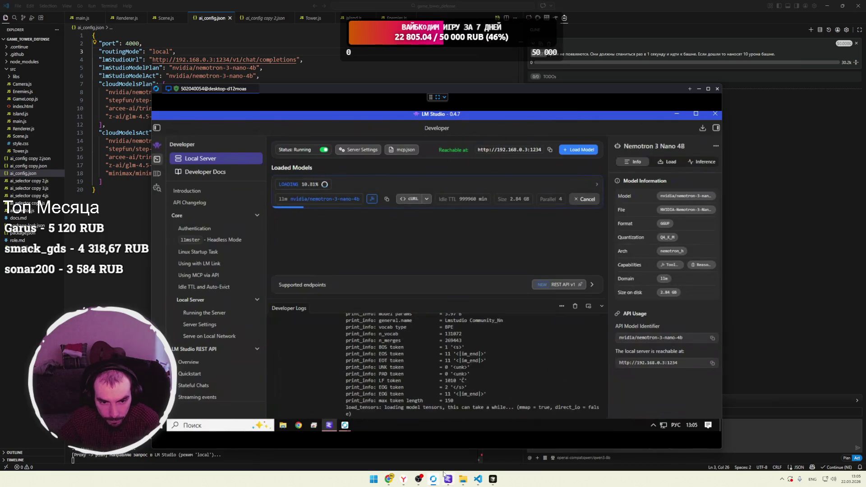
{"action": "mouse_move", "coordinate": [443, 476]}
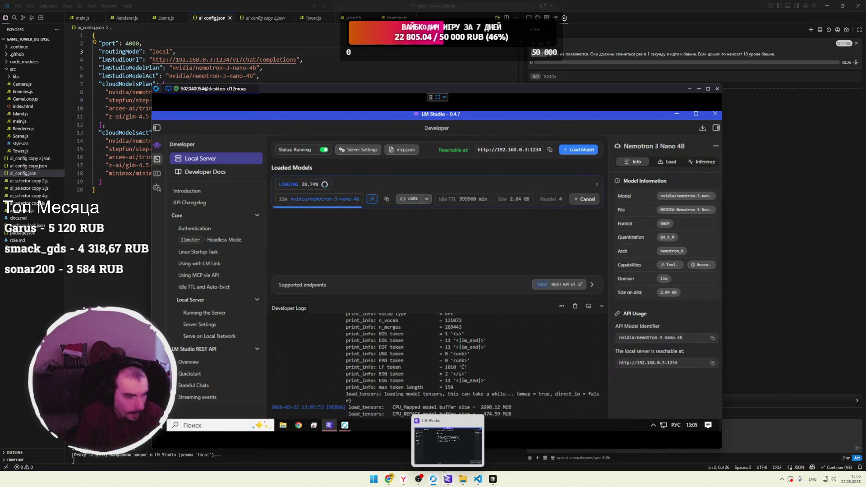
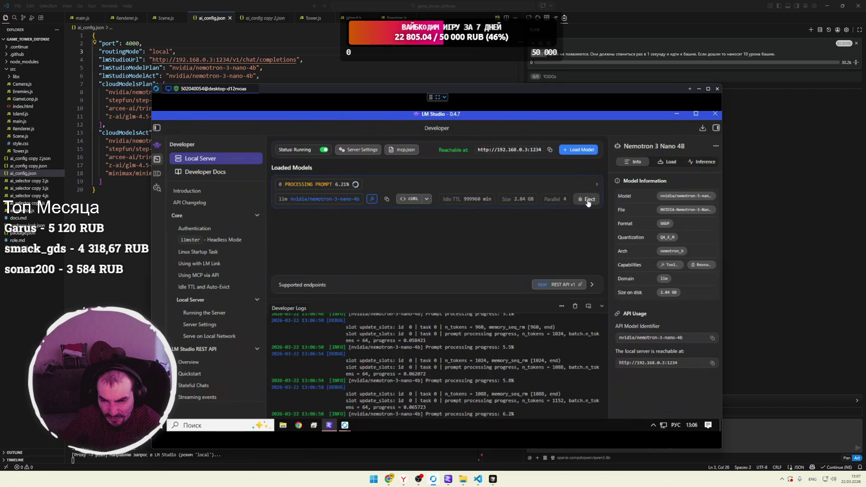
Open LM Studio's chat view, check the nemotron-3-nano-4b model settings, then bring Chrome forward.
{"action": "left_click", "coordinate": [157, 144]}
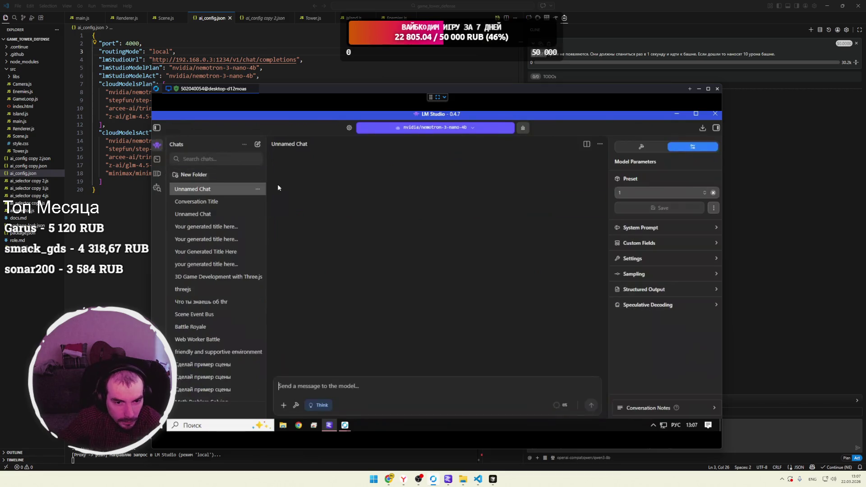
{"action": "left_click", "coordinate": [349, 128]}
{"action": "left_click", "coordinate": [359, 136]}
{"action": "mouse_move", "coordinate": [393, 482]}
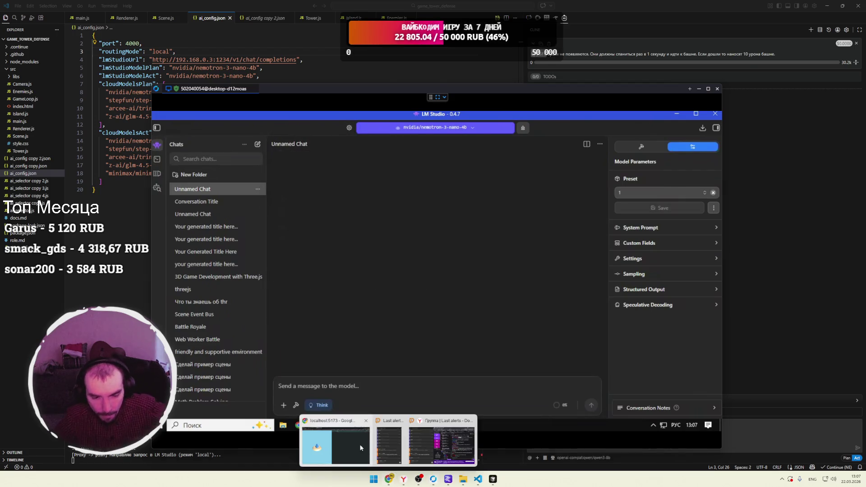
{"action": "left_click", "coordinate": [335, 440]}
Open CanIRun.ai in a new tab from the AI bookmarks folder.
{"action": "key", "text": "ctrl+t"}
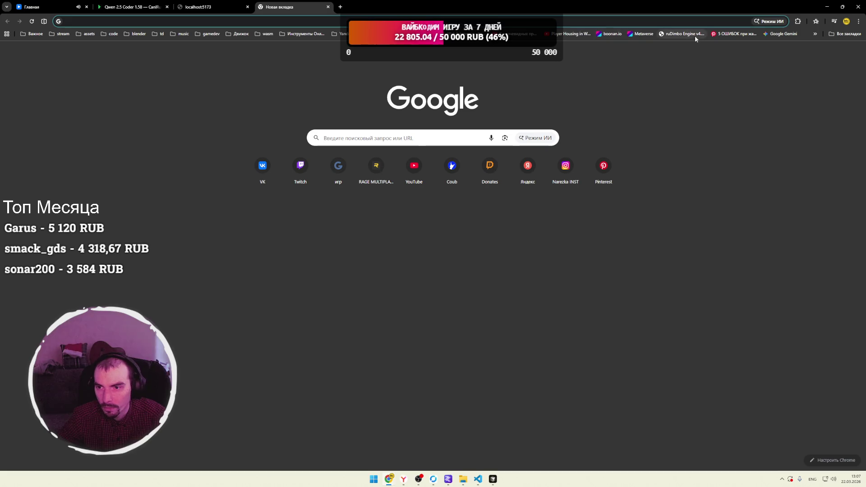
{"action": "left_click", "coordinate": [374, 34]}
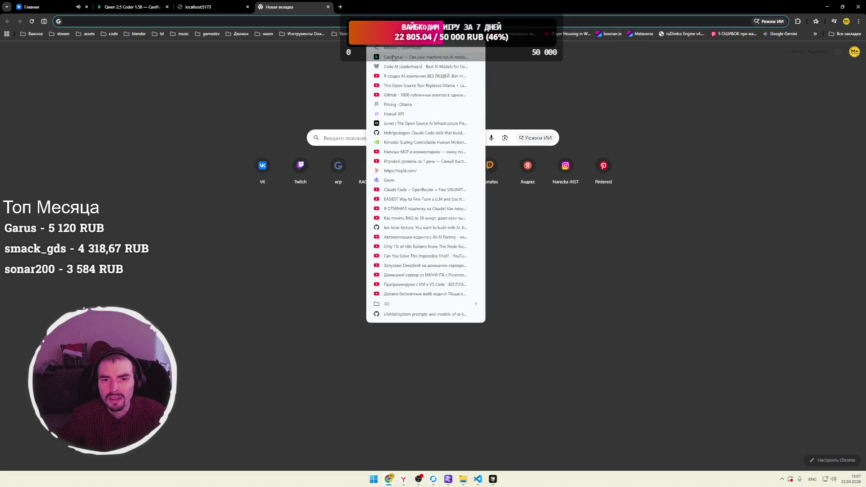
{"action": "left_click", "coordinate": [398, 53]}
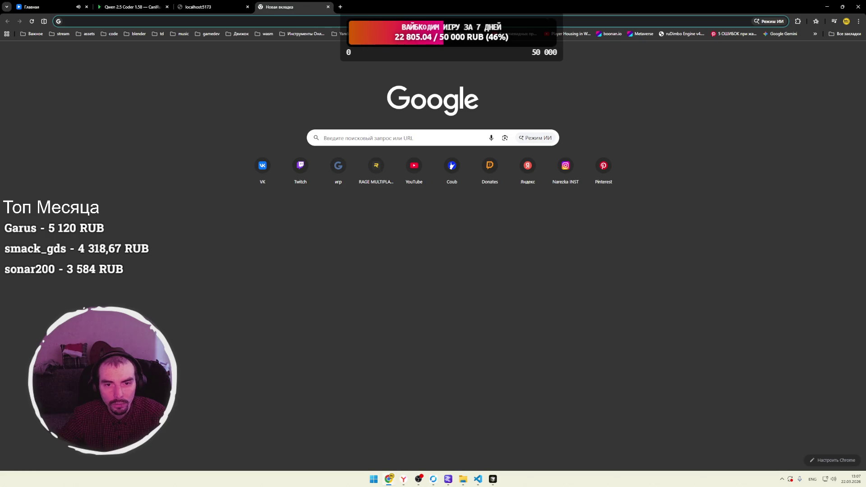
{"action": "left_click", "coordinate": [374, 34]}
{"action": "left_click", "coordinate": [394, 57]}
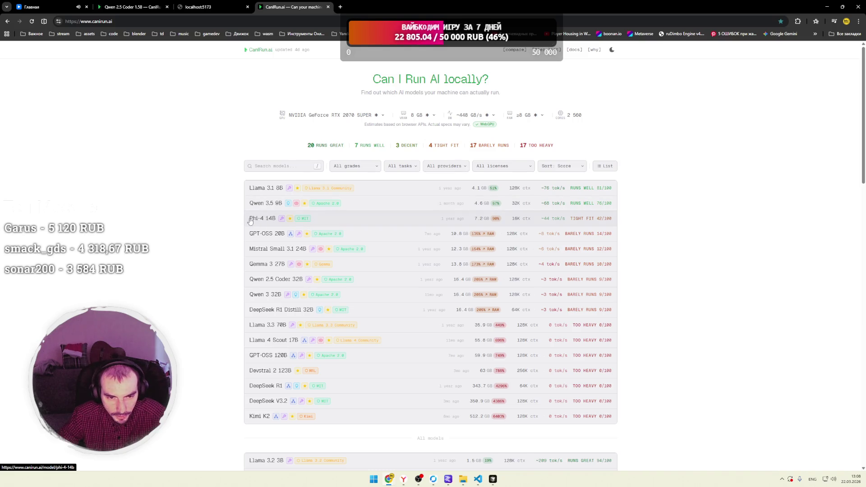
Review the Phi-4 14B page's per-quantization results for this GPU, then return to LM Studio.
{"action": "left_click", "coordinate": [262, 220]}
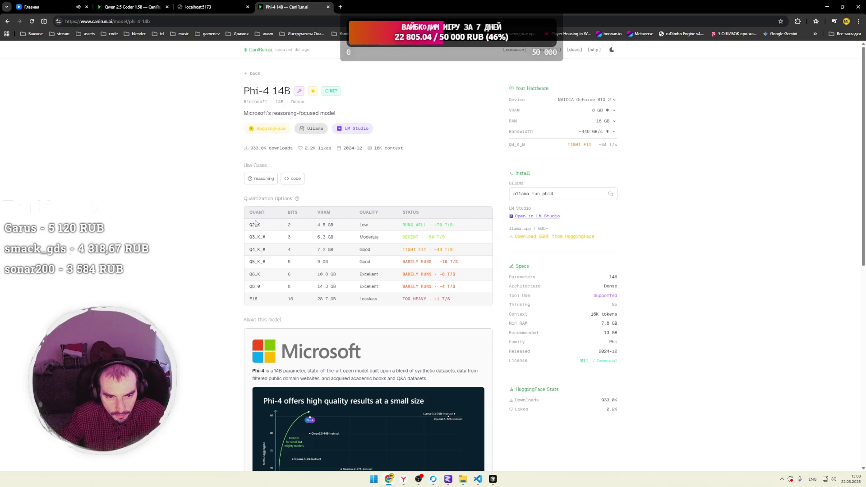
{"action": "scroll", "coordinate": [245, 234], "scroll_direction": "down", "scroll_amount": 4}
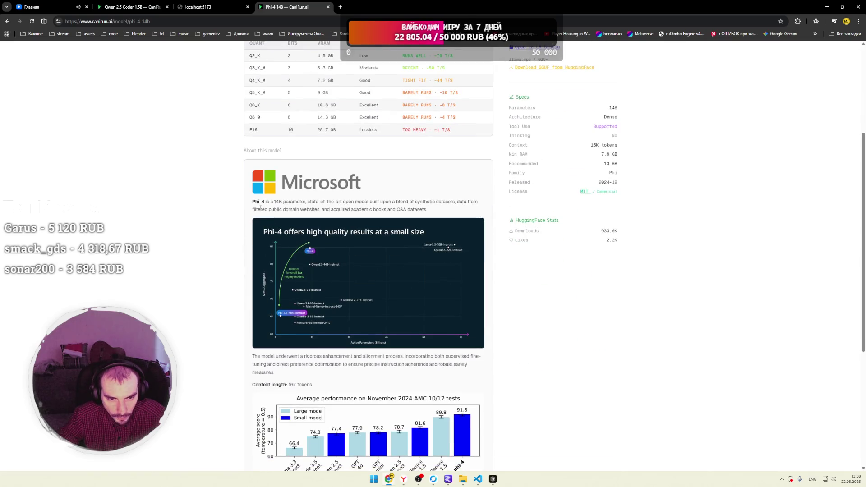
{"action": "scroll", "coordinate": [360, 270], "scroll_direction": "down", "scroll_amount": 3}
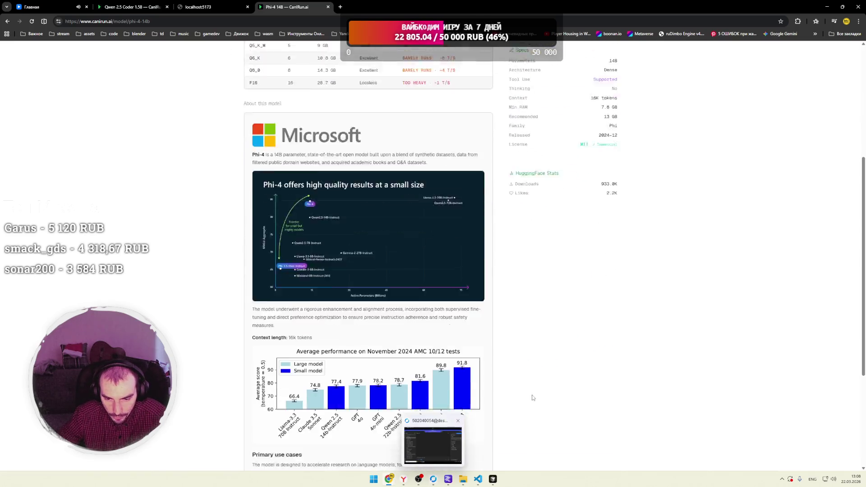
{"action": "left_click", "coordinate": [448, 479]}
Check completed downloads, then pick Qwen3.5 13B in LM Studio's model loader.
{"action": "left_click", "coordinate": [448, 479]}
{"action": "left_click", "coordinate": [446, 478]}
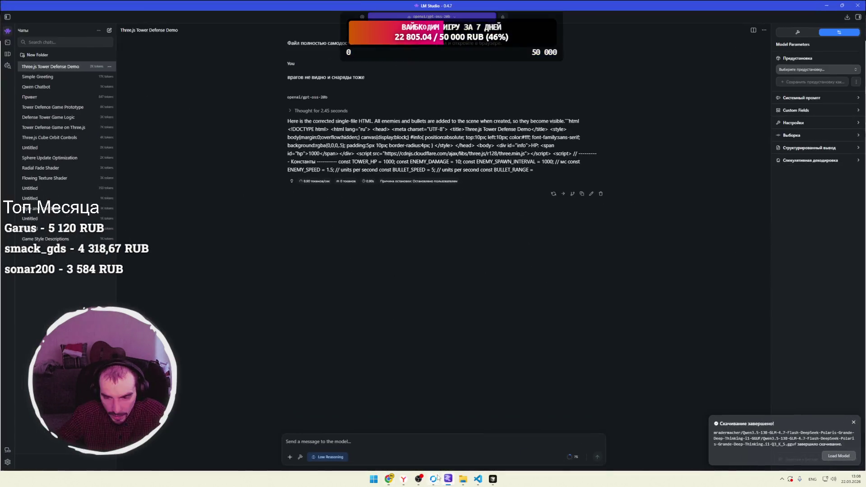
{"action": "left_click", "coordinate": [847, 16]}
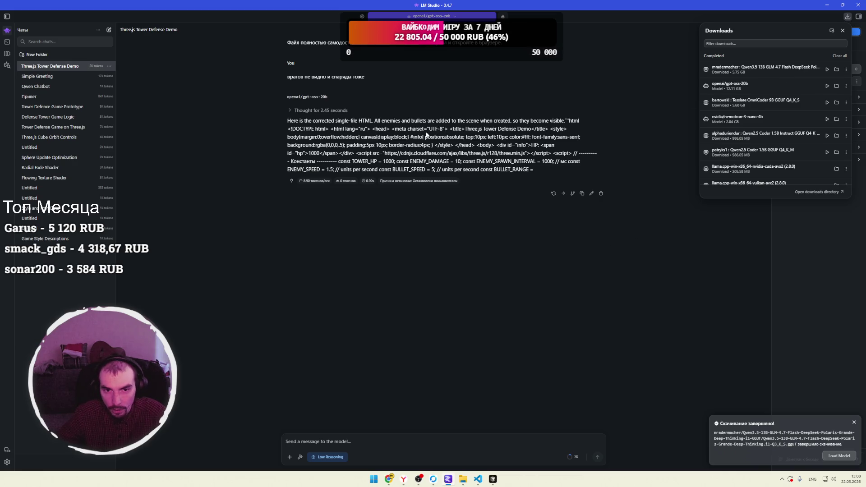
{"action": "left_click", "coordinate": [388, 18]}
{"action": "left_click", "coordinate": [388, 18]}
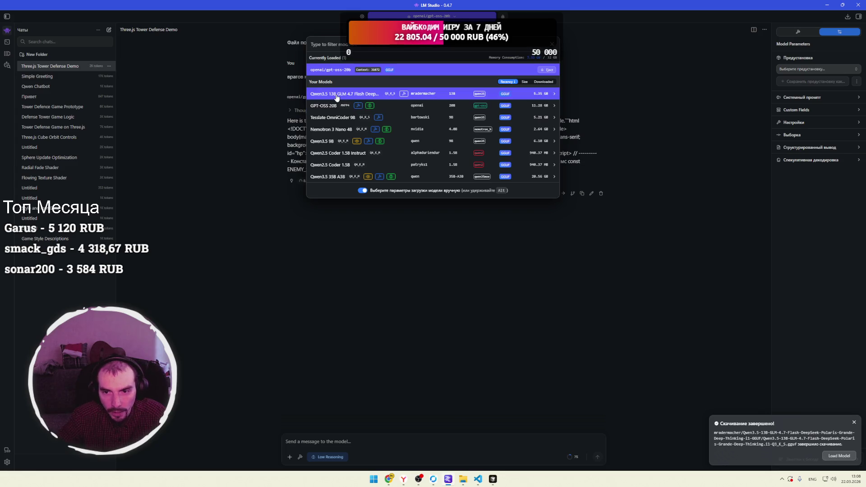
{"action": "left_click", "coordinate": [336, 95]}
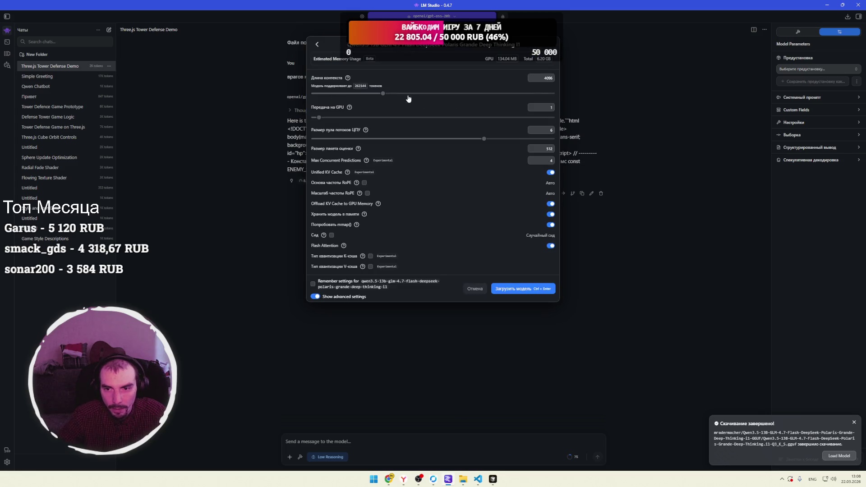
Set context length 32000, GPU offload 48 layers, 8 CPU threads, batch 128, 1 concurrent prediction.
{"action": "left_click_drag", "start_coordinate": [383, 93], "coordinate": [580, 81]}
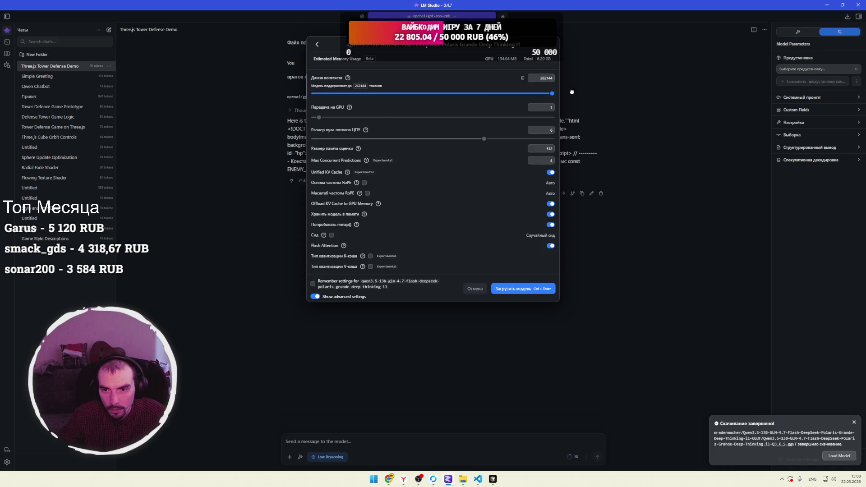
{"action": "type", "text": "3"}
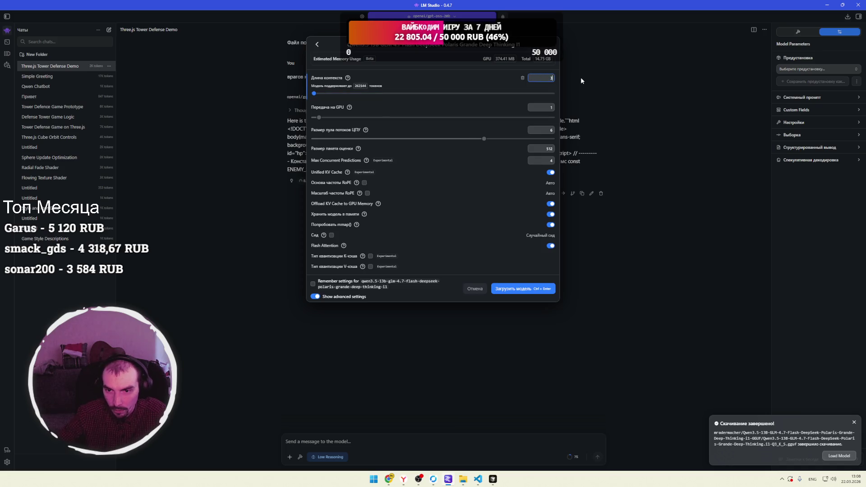
{"action": "type", "text": "2000"}
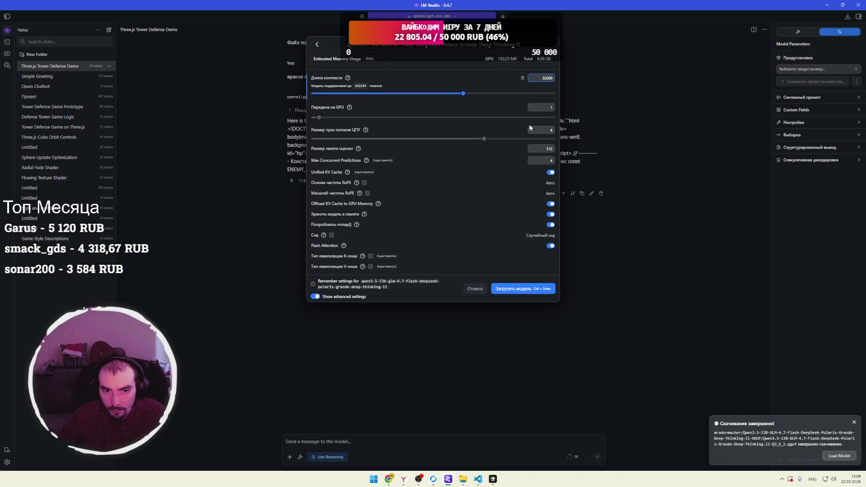
{"action": "left_click", "coordinate": [442, 117]}
{"action": "left_click_drag", "start_coordinate": [442, 117], "coordinate": [557, 117]}
{"action": "left_click_drag", "start_coordinate": [501, 139], "coordinate": [557, 138]}
{"action": "left_click", "coordinate": [545, 148]}
{"action": "type", "text": "128"}
{"action": "key", "text": "Tab"}
{"action": "type", "text": "1"}
Remember these load settings, load the model, and watch progress on the local server page.
{"action": "left_click", "coordinate": [313, 284]}
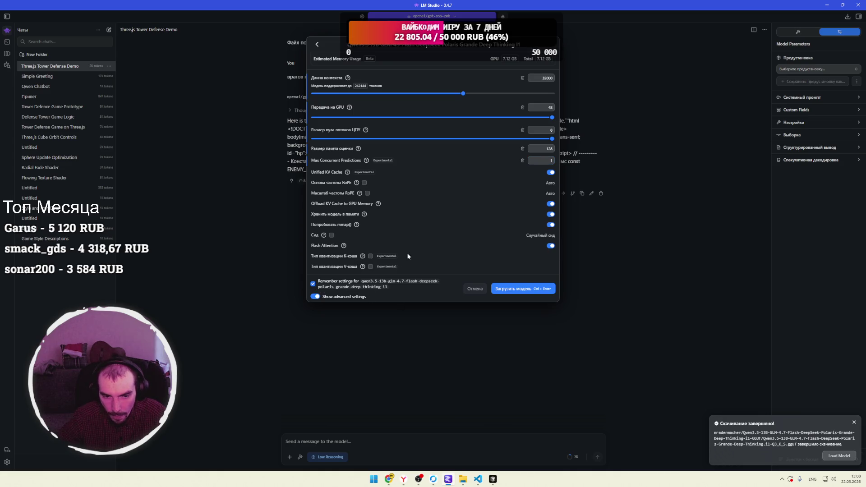
{"action": "left_click", "coordinate": [524, 290]}
{"action": "left_click", "coordinate": [6, 42]}
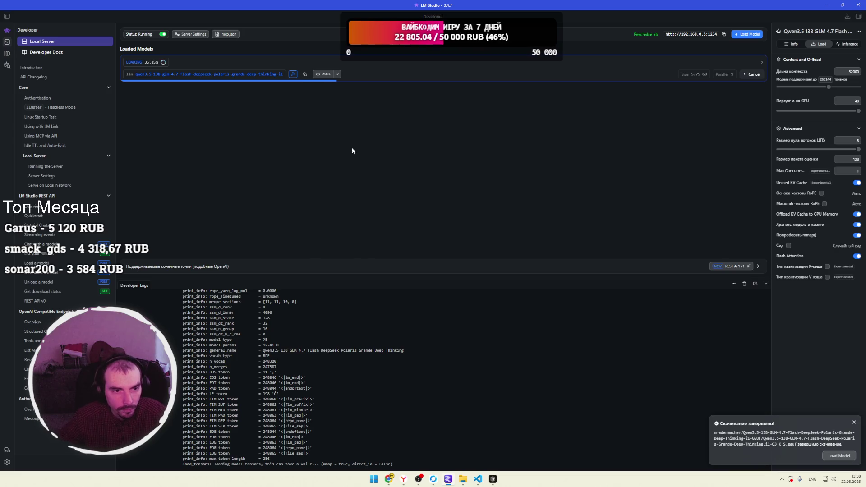
{"action": "key", "text": "alt+Tab"}
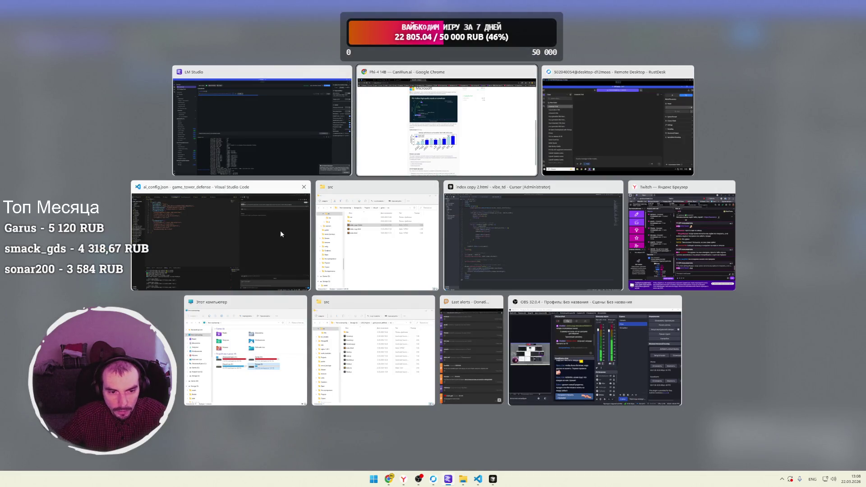
Point ai_config.json at 192.168.0.5 with the qwen3.5 model for plan and act, and save.
{"action": "left_click", "coordinate": [280, 231]}
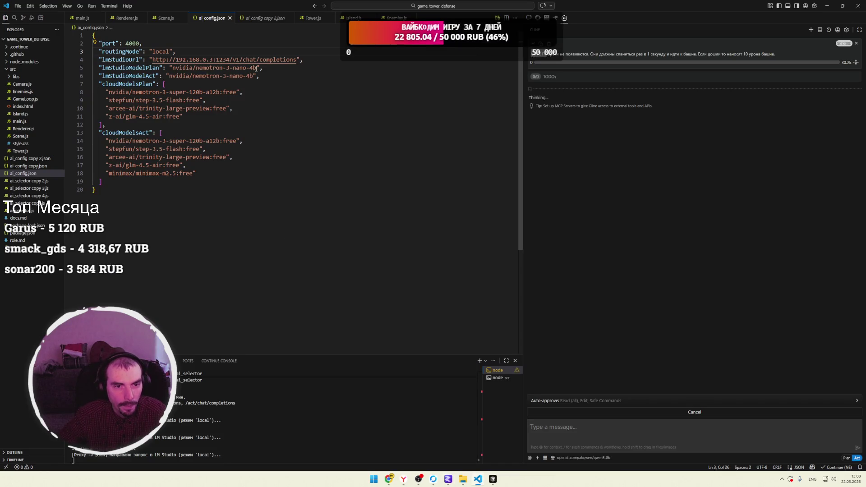
{"action": "double_click", "coordinate": [211, 60]}
{"action": "type", "text": "5"}
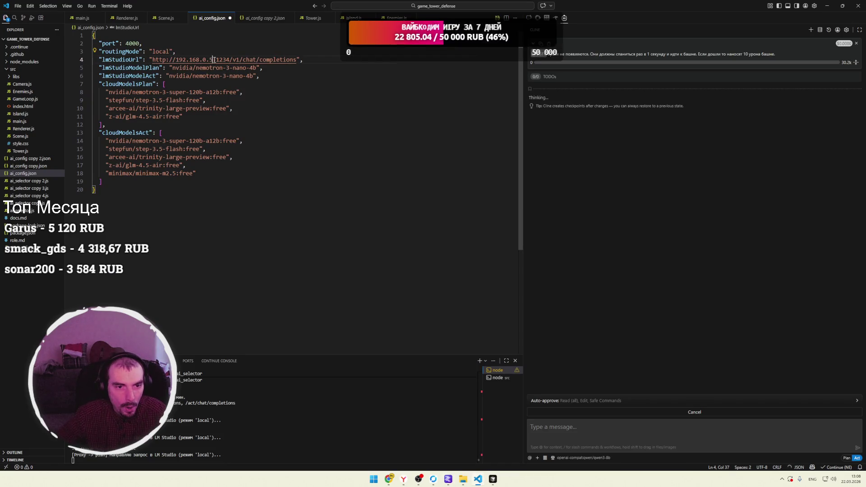
{"action": "mouse_move", "coordinate": [260, 68]}
{"action": "left_mouse_down"}
{"action": "mouse_move", "coordinate": [170, 68]}
{"action": "mouse_move", "coordinate": [254, 76]}
{"action": "left_mouse_up"}
{"action": "type", "text": "qwen3.5-13b-glm-4.7-flash-deepseek-polaris-grande-deep-thinking-i1"}
{"action": "type", "text": "qwen3.5-13b-glm-4.7-flash-deepseek-polaris-grande-deep-thinking-i1"}
{"action": "key", "text": "ctrl+s"}
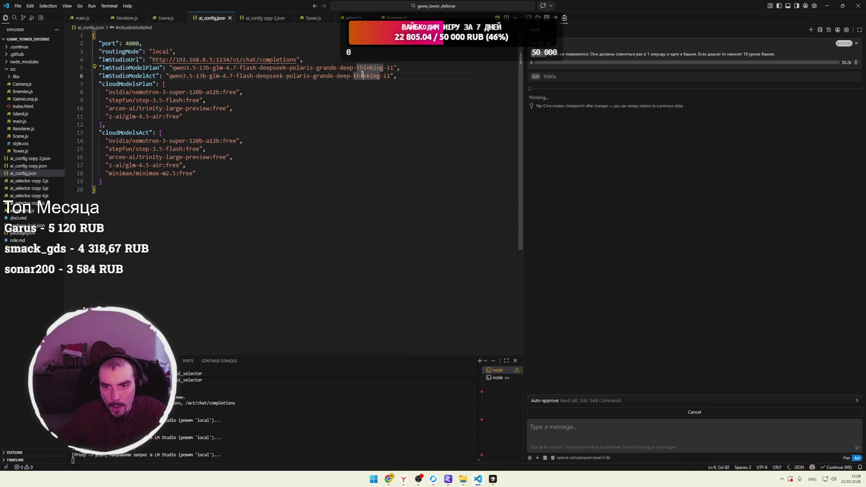
Cancel Cline's task, restart the node ai_selector proxy, resume the task, and check LM Studio's logs.
{"action": "left_click", "coordinate": [341, 414]}
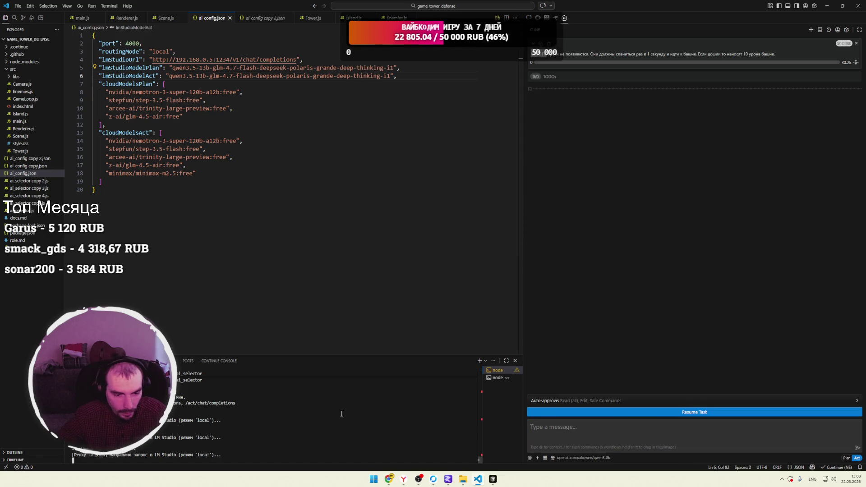
{"action": "key", "text": "ctrl+c"}
{"action": "key", "text": "Up"}
{"action": "key", "text": "Return"}
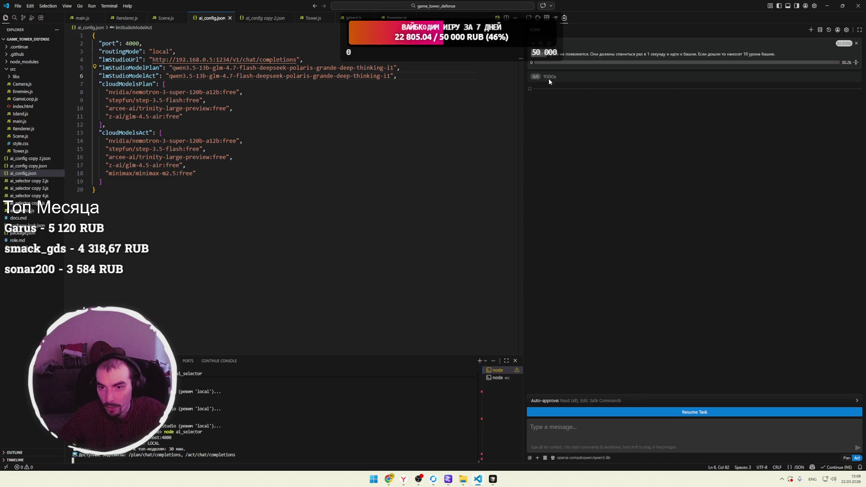
{"action": "key", "text": "Down"}
{"action": "left_click", "coordinate": [687, 411]}
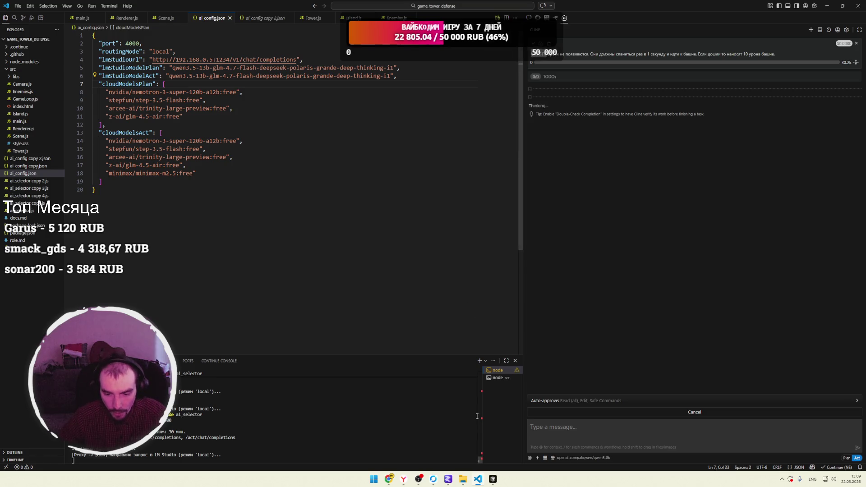
{"action": "left_click", "coordinate": [448, 479]}
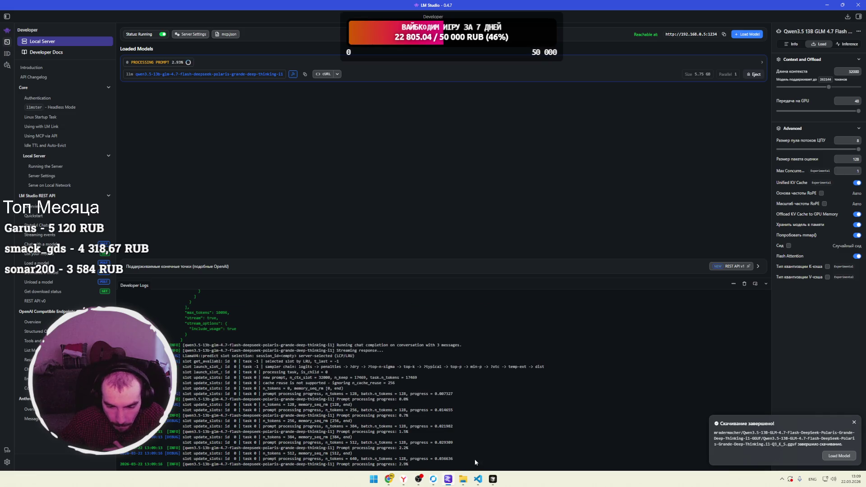
{"action": "left_click", "coordinate": [448, 479]}
{"action": "left_click", "coordinate": [448, 479]}
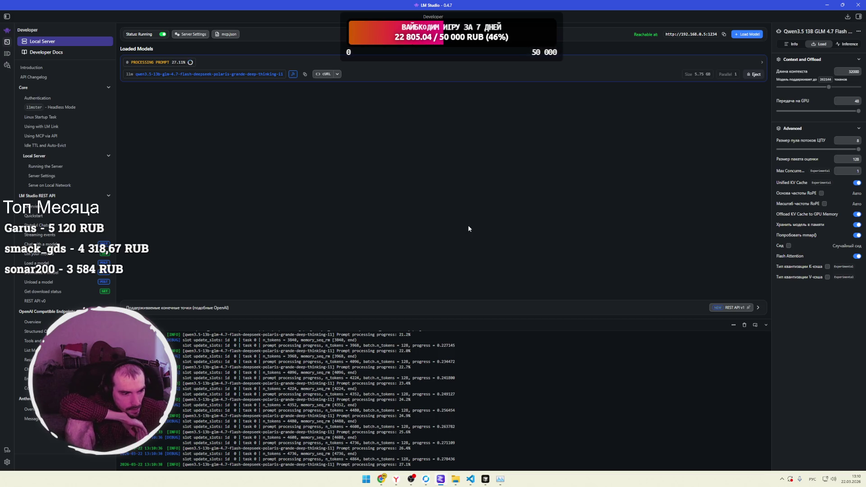
{"action": "mouse_move", "coordinate": [381, 479]}
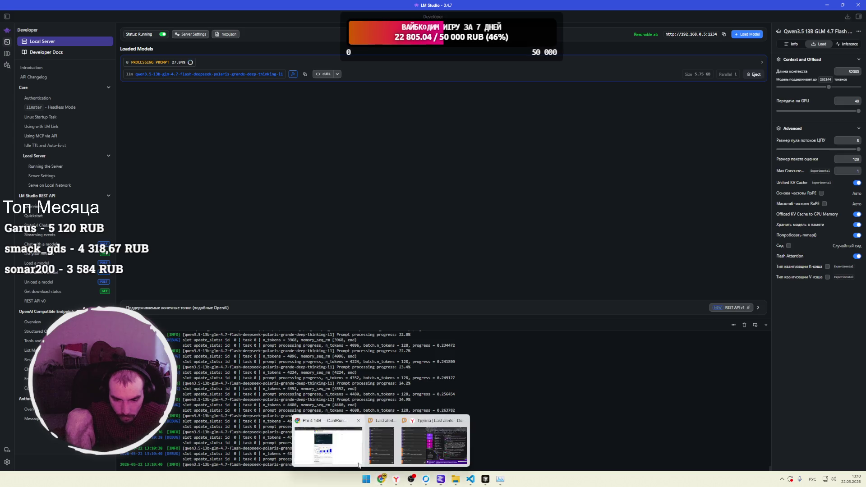
In a new Chrome tab, open Twitch and start the MILANRODD channel's live stream.
{"action": "left_click", "coordinate": [383, 439]}
{"action": "key", "text": "ctrl+t"}
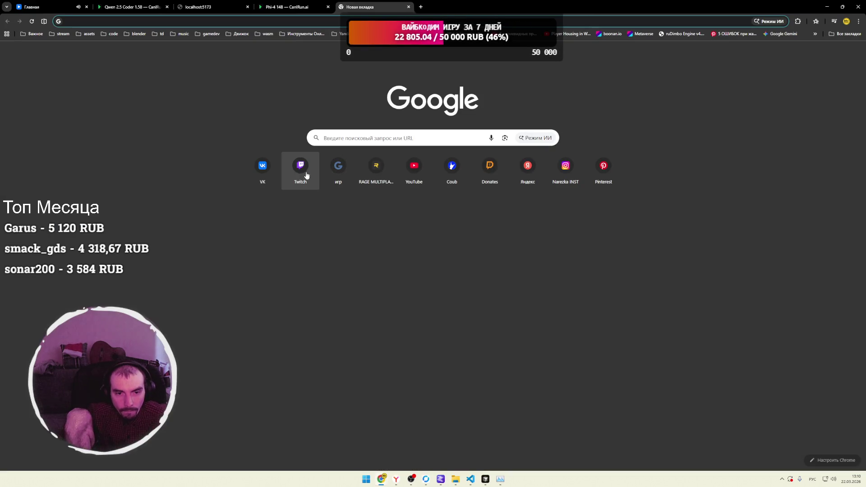
{"action": "left_click", "coordinate": [300, 174]}
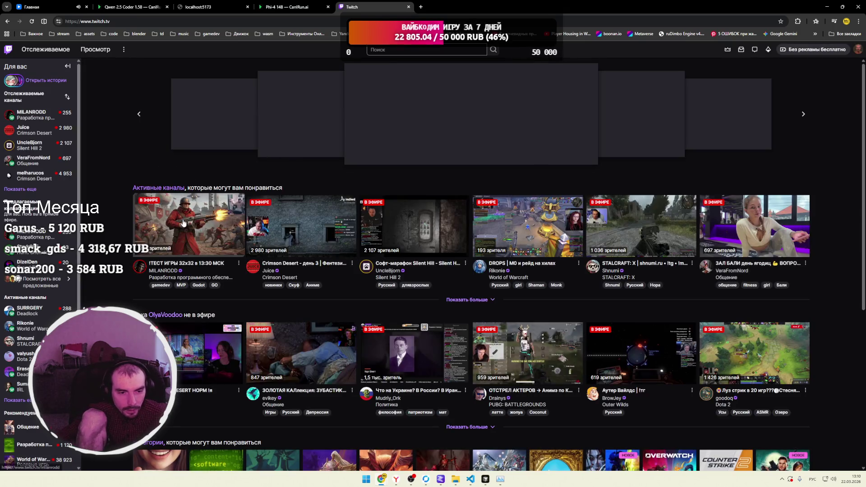
{"action": "left_click", "coordinate": [150, 216]}
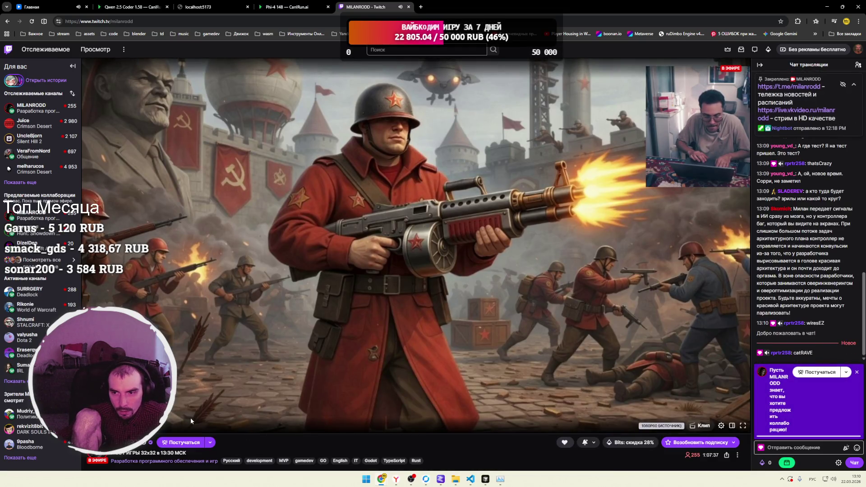
{"action": "left_click", "coordinate": [67, 7]}
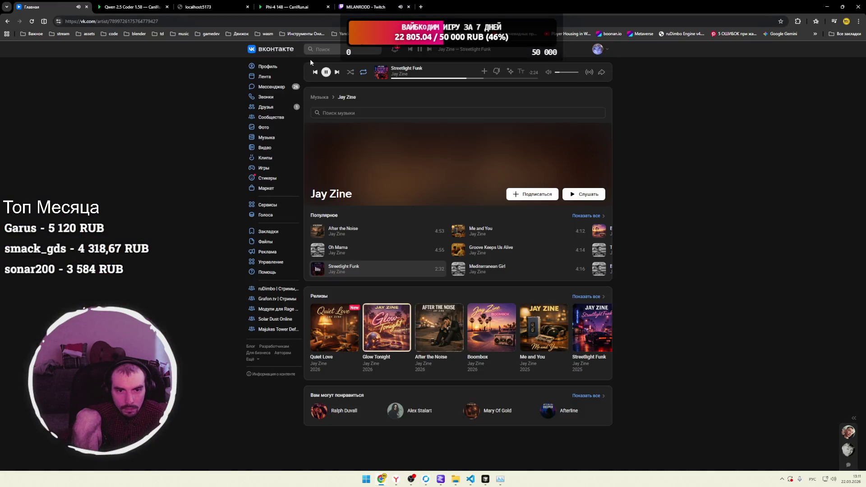
Pause VK's Streetlight Funk track and go back to the MILANRODD Twitch tab.
{"action": "left_click", "coordinate": [391, 49]}
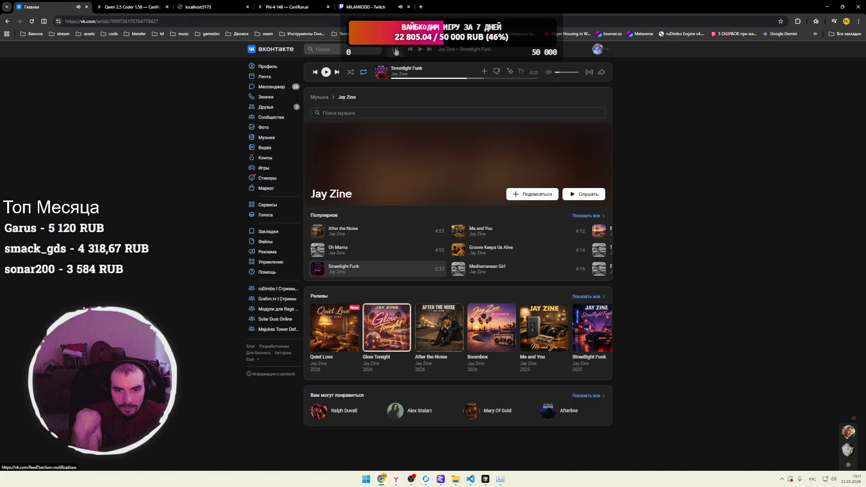
{"action": "left_click", "coordinate": [363, 7]}
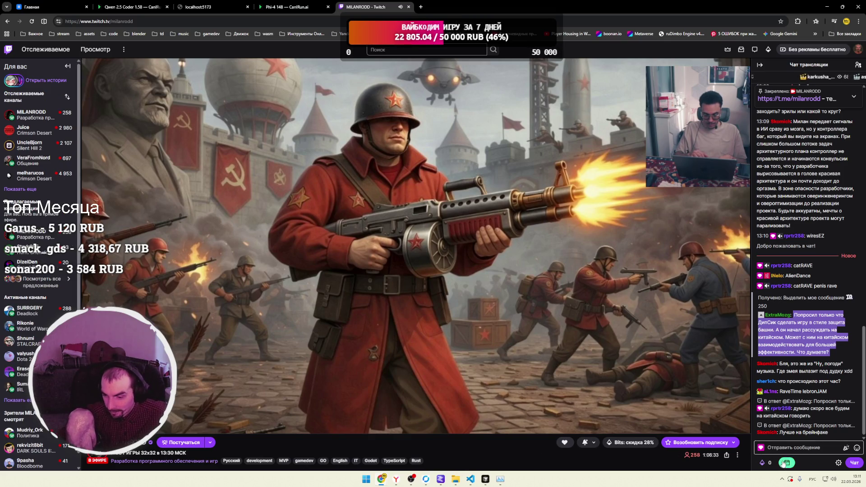
Glance at LM Studio, then play the VK track and return to the MILANRODD stream.
{"action": "left_click", "coordinate": [441, 481]}
{"action": "left_click", "coordinate": [441, 481]}
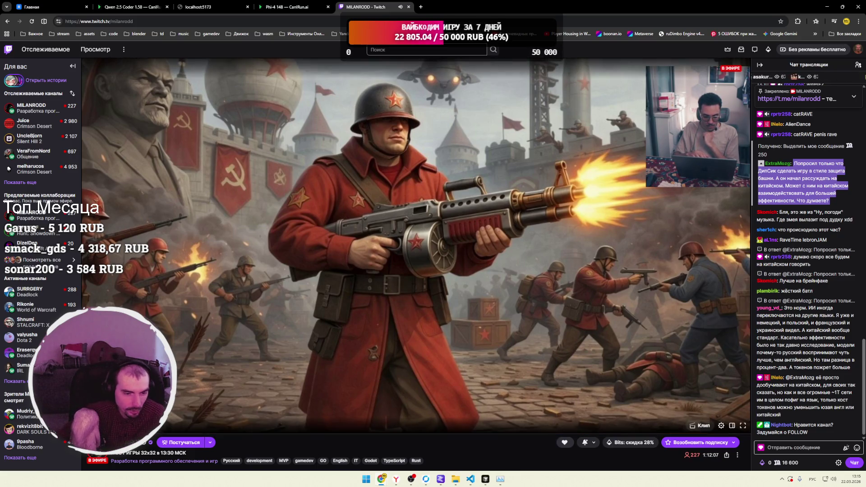
{"action": "key", "text": "ctrl+1"}
{"action": "left_click", "coordinate": [326, 72]}
{"action": "left_click", "coordinate": [357, 7]}
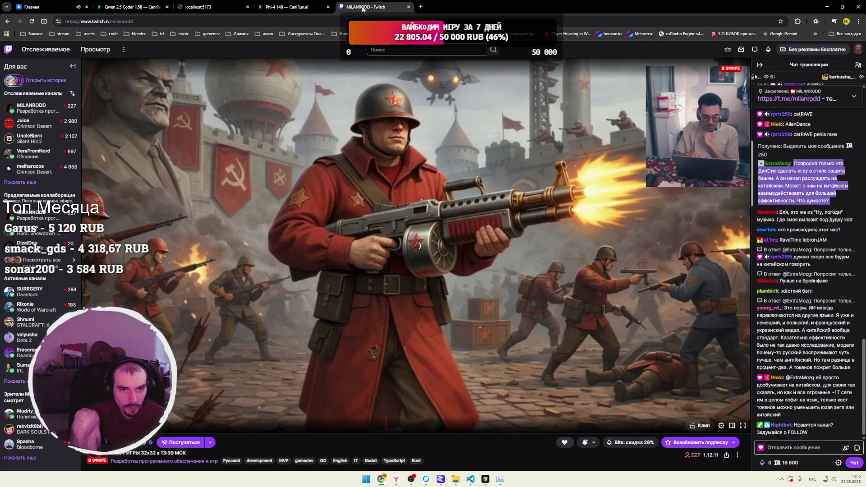
Widen the localhost game view by narrowing the developer console, then return to Twitch.
{"action": "left_click", "coordinate": [213, 10]}
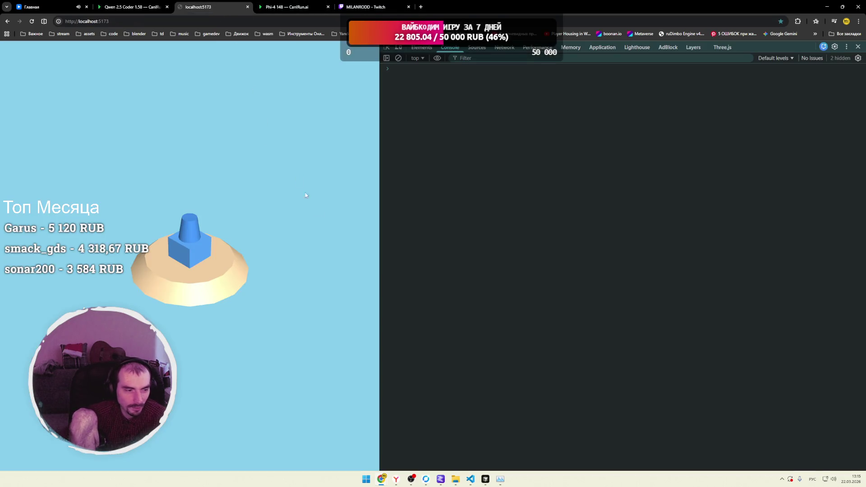
{"action": "left_click_drag", "start_coordinate": [379, 226], "coordinate": [519, 226]}
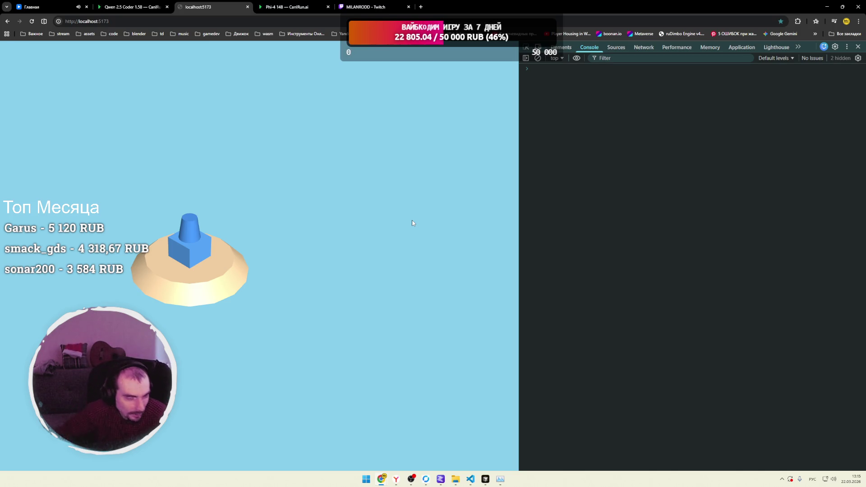
{"action": "left_click", "coordinate": [416, 9]}
Search Google for 'unpack unity' and open the AssetRipper GitHub result in a new tab.
{"action": "left_click", "coordinate": [421, 7]}
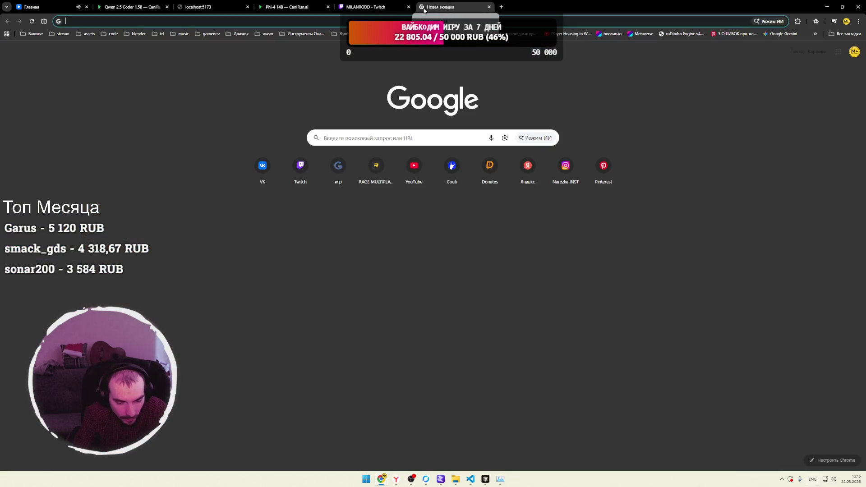
{"action": "type", "text": "unpa"}
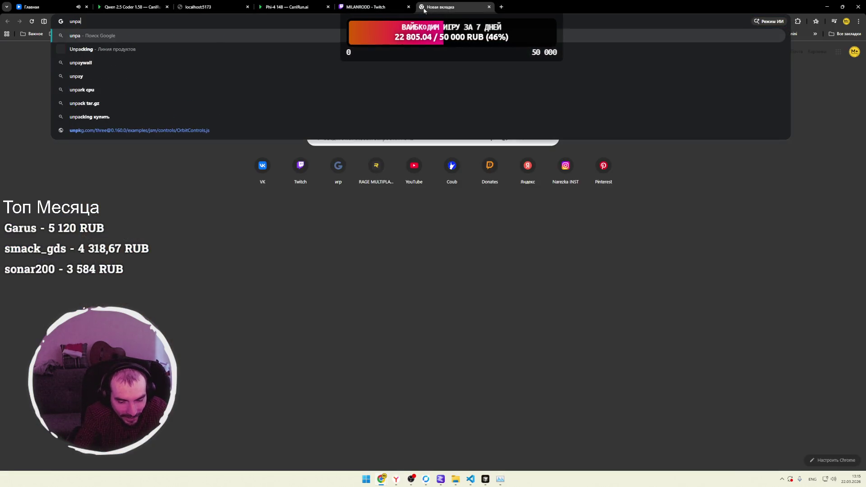
{"action": "type", "text": "ck uni"}
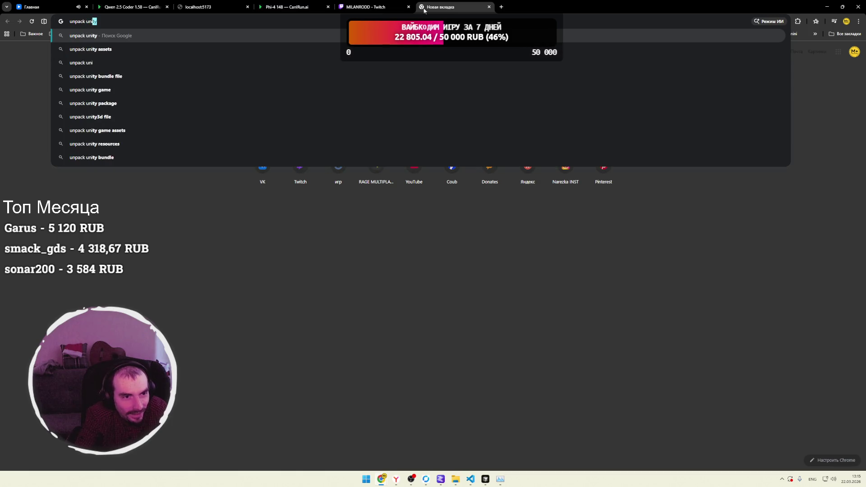
{"action": "key", "text": "Return"}
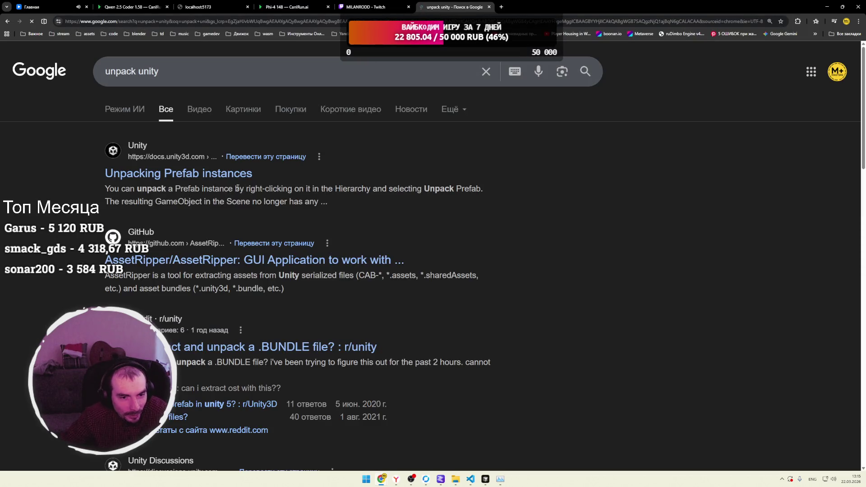
{"action": "middle_click", "coordinate": [161, 259]}
{"action": "left_click", "coordinate": [558, 6]}
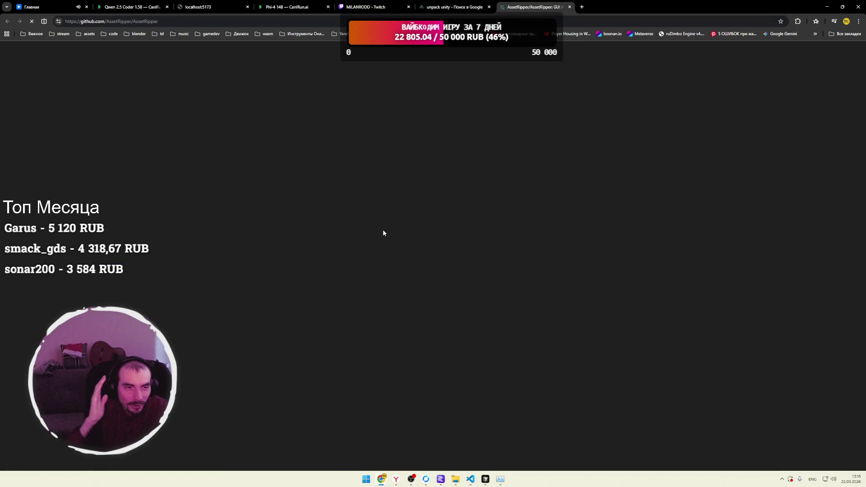
Skim the AssetRipper README, then close it and the unpack unity search tab.
{"action": "scroll", "coordinate": [344, 235], "scroll_direction": "down", "scroll_amount": 10}
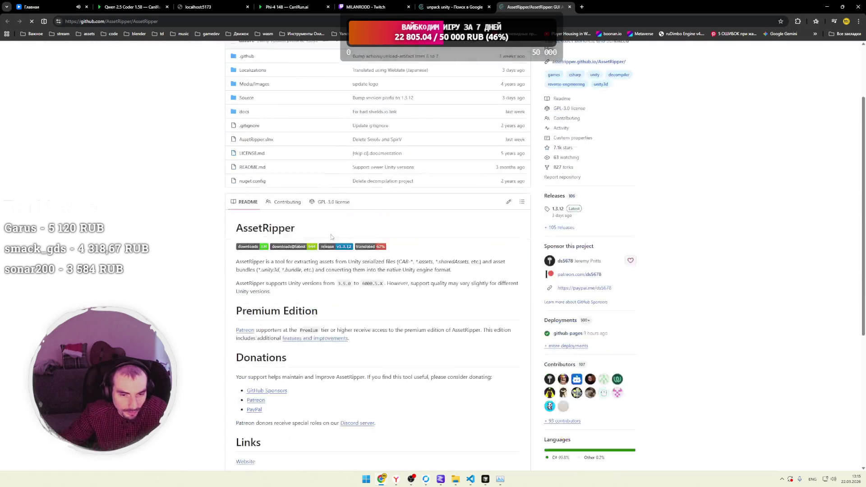
{"action": "scroll", "coordinate": [335, 242], "scroll_direction": "up", "scroll_amount": 10}
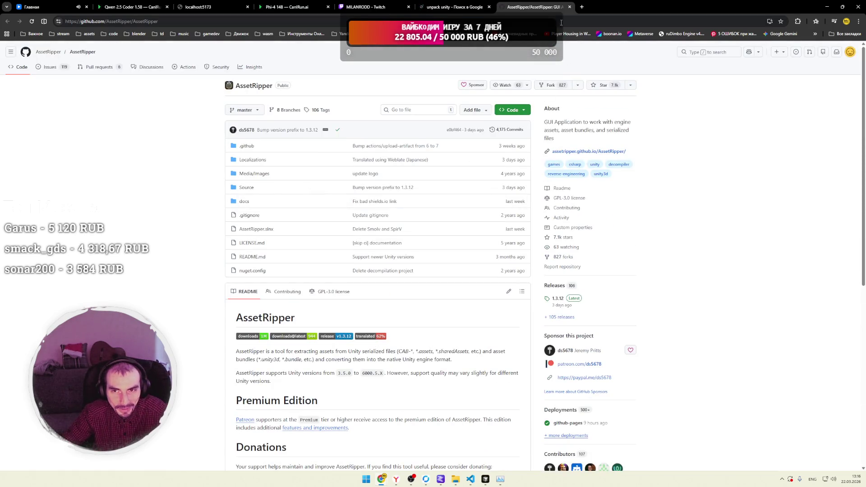
{"action": "left_click", "coordinate": [570, 7]}
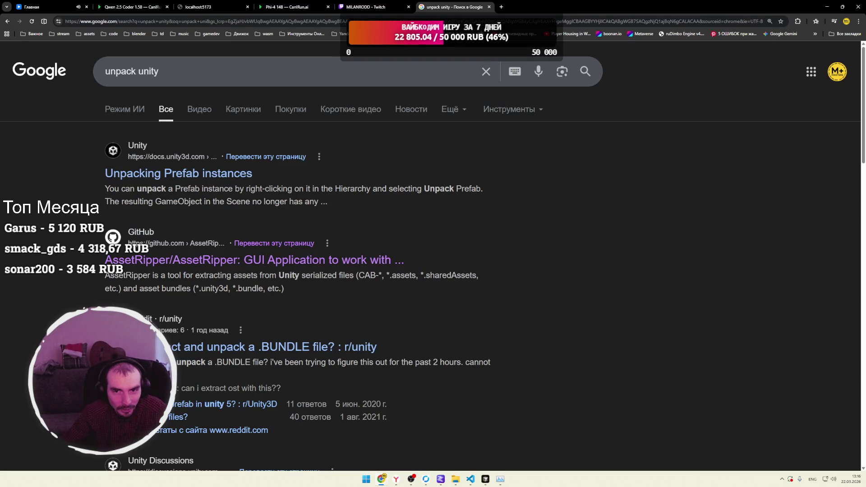
{"action": "left_click", "coordinate": [490, 7]}
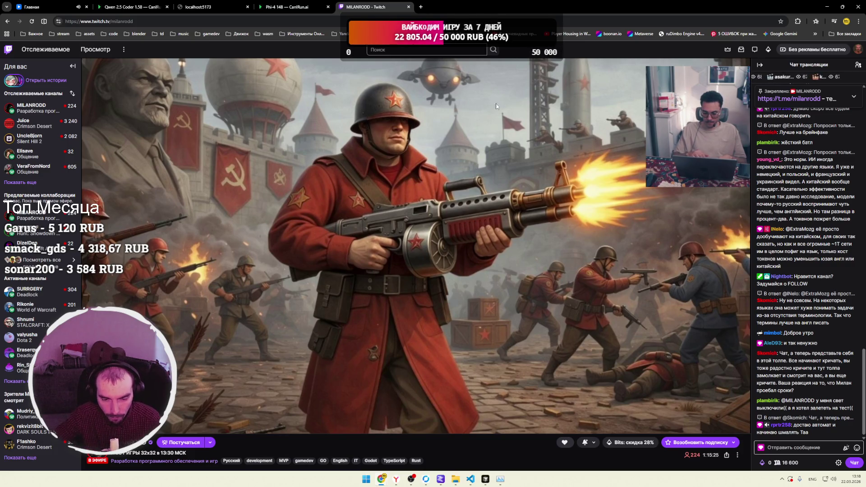
Close ai_config.json and ai_config copy 2.json, clear the Scene.js selection, then bring LM Studio forward.
{"action": "key", "text": "alt+Tab"}
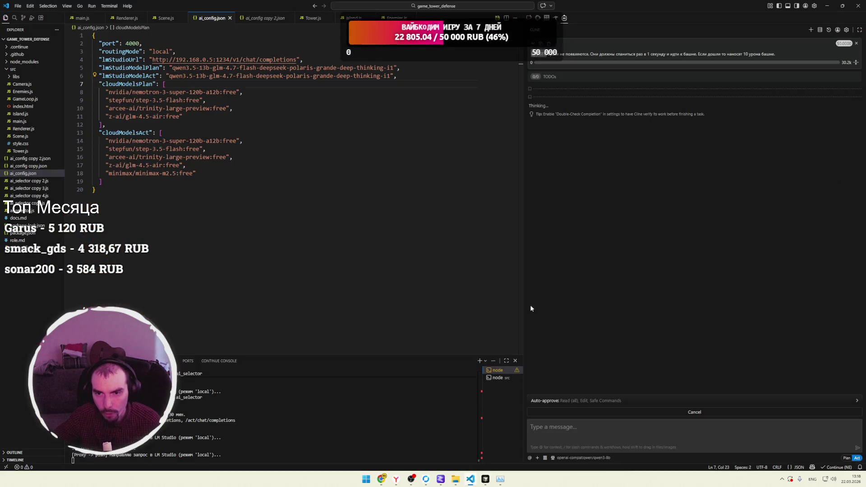
{"action": "left_click", "coordinate": [381, 241]}
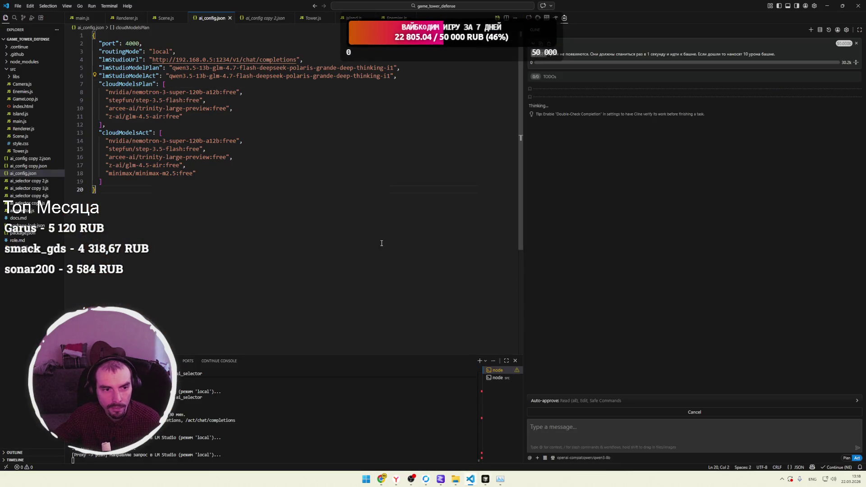
{"action": "left_click", "coordinate": [230, 19]}
{"action": "left_click", "coordinate": [240, 19]}
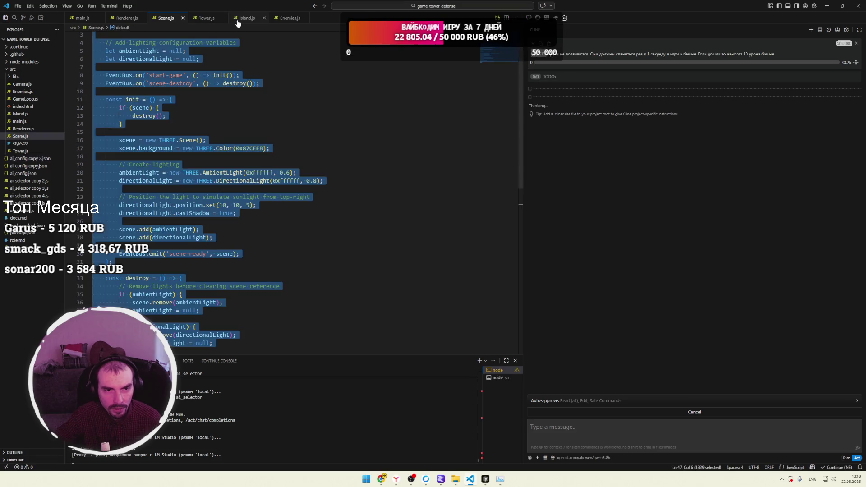
{"action": "left_click", "coordinate": [208, 55]}
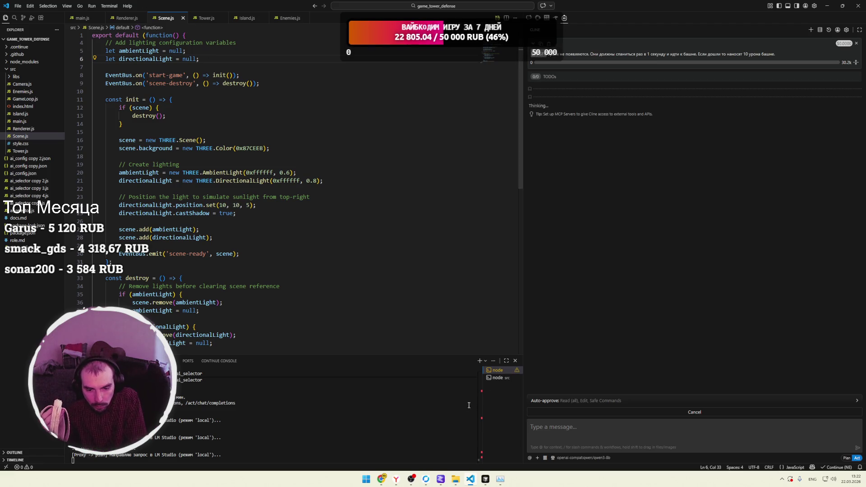
{"action": "left_click", "coordinate": [440, 479]}
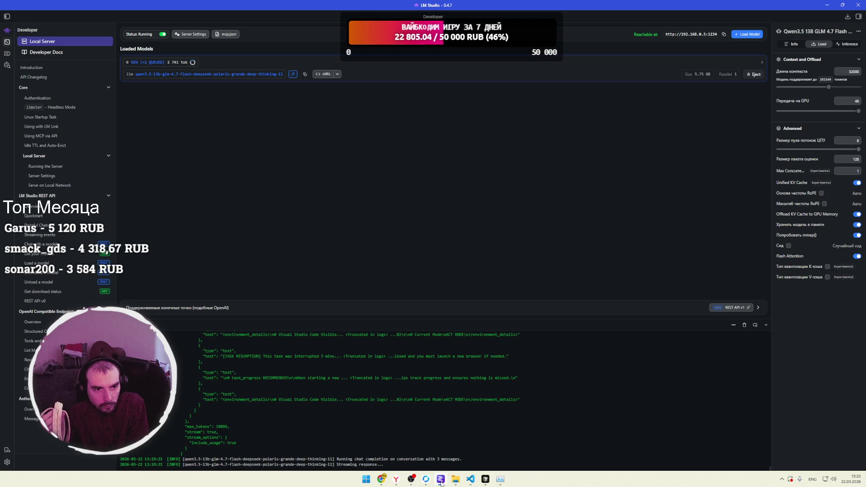
Review the LM Studio Developer log for Cline's Qwen3.5 13B request, then return to Scene.js in VS Code.
{"action": "left_click", "coordinate": [441, 479]}
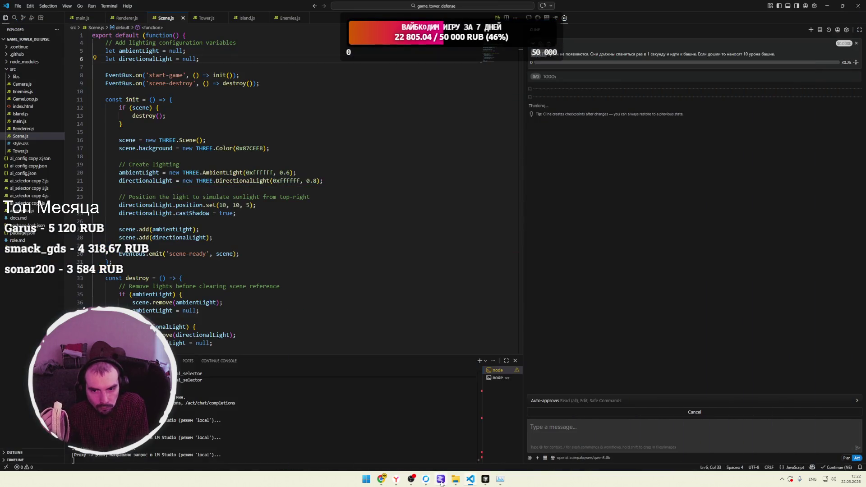
{"action": "left_click", "coordinate": [441, 479]}
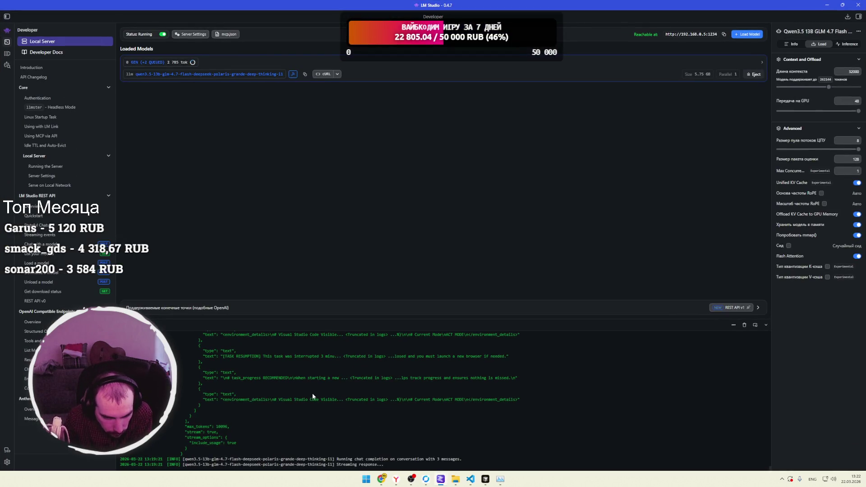
{"action": "scroll", "coordinate": [313, 395], "scroll_direction": "up", "scroll_amount": 3}
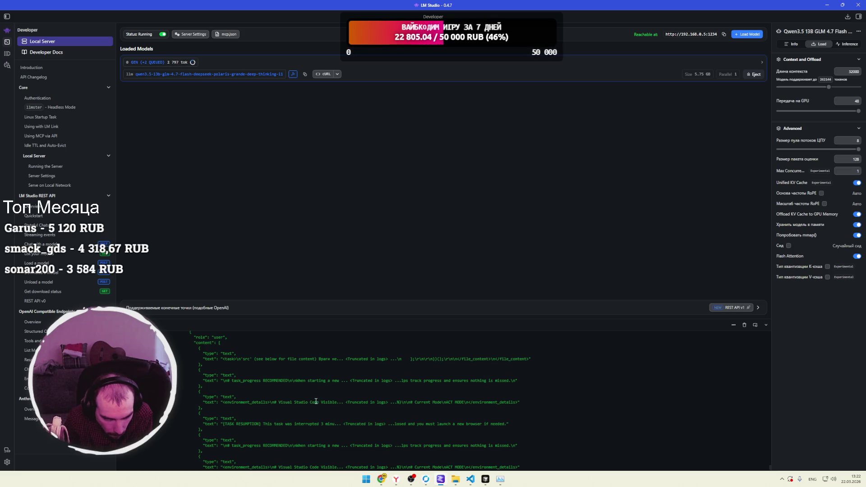
{"action": "scroll", "coordinate": [341, 389], "scroll_direction": "down", "scroll_amount": 3}
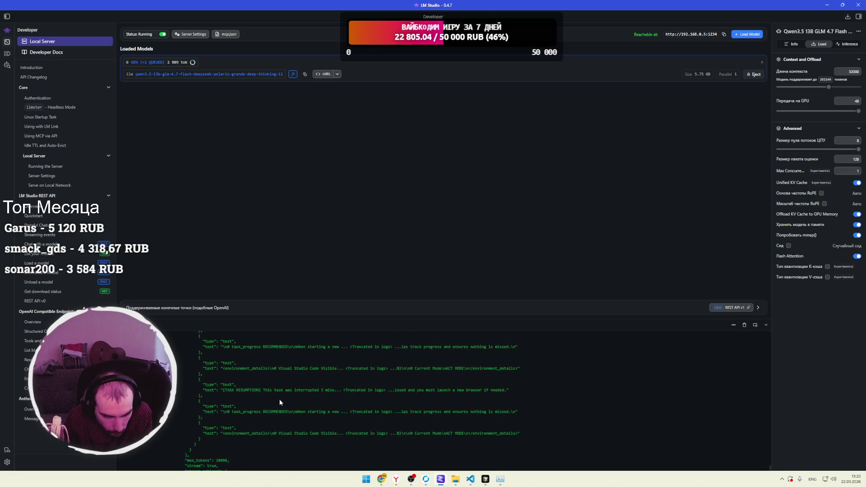
{"action": "left_click", "coordinate": [440, 479]}
{"action": "left_click", "coordinate": [434, 317]}
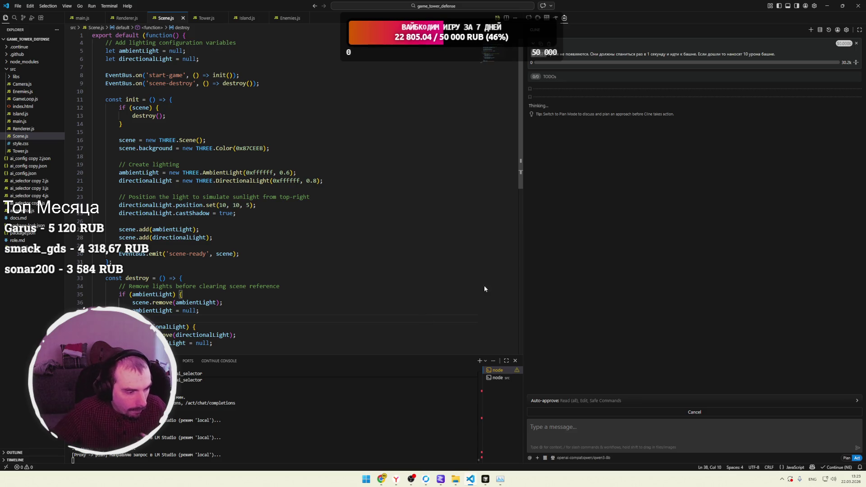
{"action": "mouse_move", "coordinate": [386, 480]}
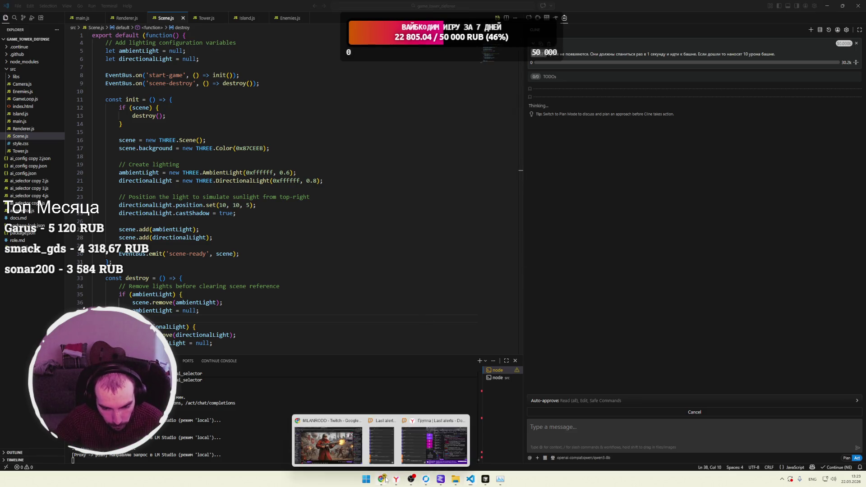
Bring up the MILANRODD Twitch stream in Chrome, glance at the VK music tab, then return to Twitch.
{"action": "left_click", "coordinate": [325, 439]}
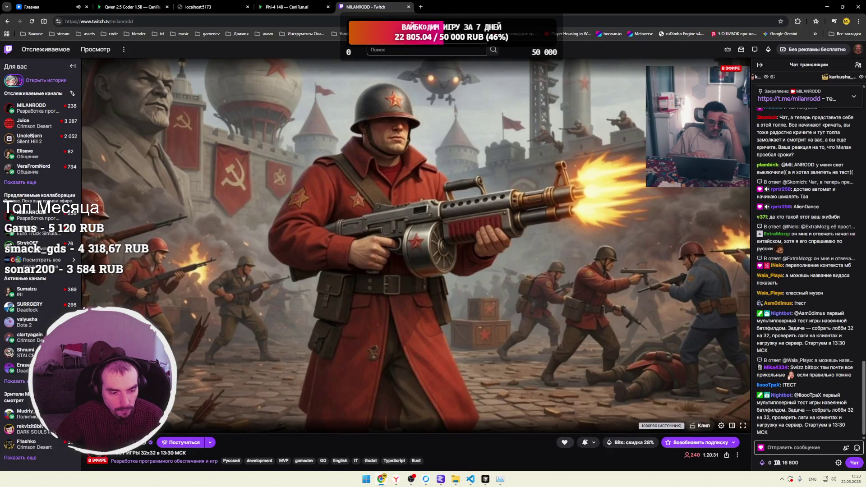
{"action": "left_click", "coordinate": [65, 10]}
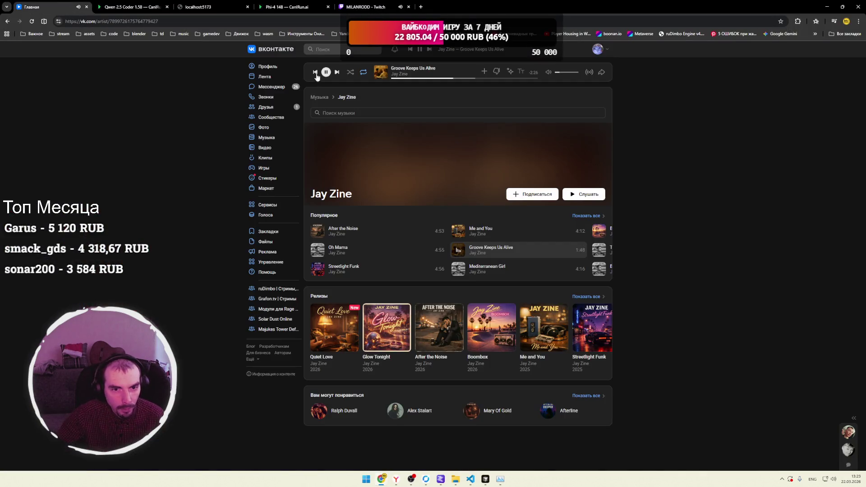
{"action": "left_click", "coordinate": [356, 7]}
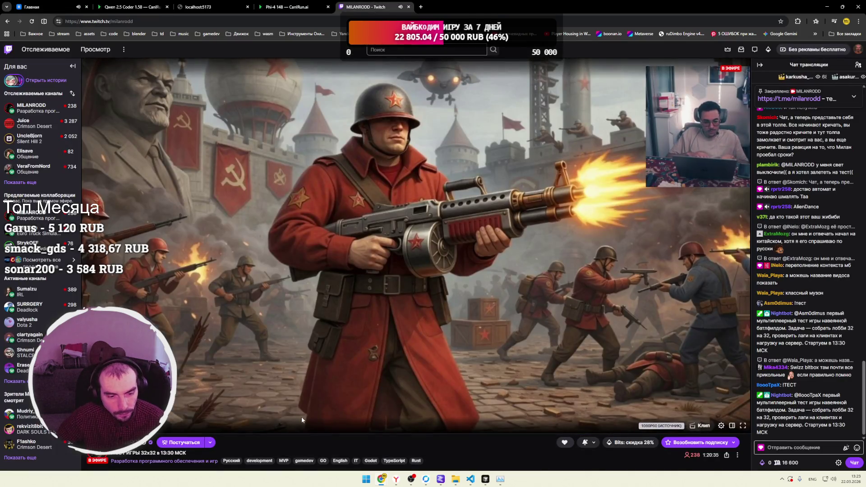
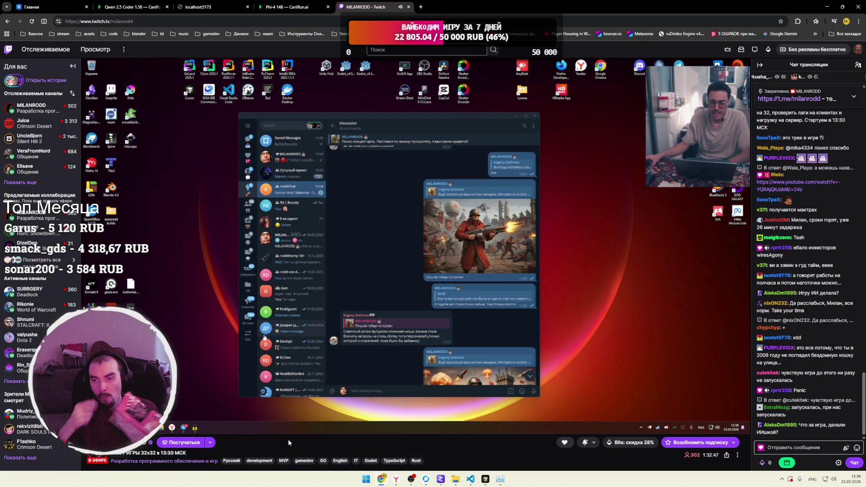
Glance at the LM Studio server request log, then return to the Scene.js editor window.
{"action": "mouse_move", "coordinate": [486, 477]}
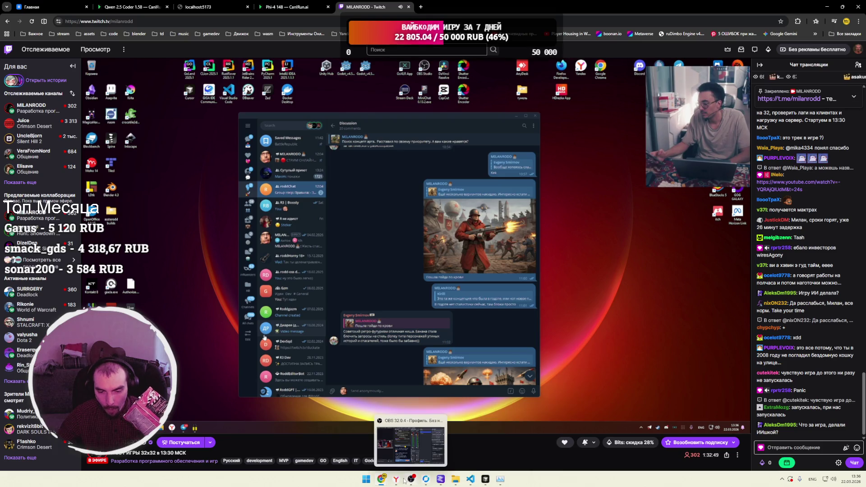
{"action": "left_click", "coordinate": [440, 482]}
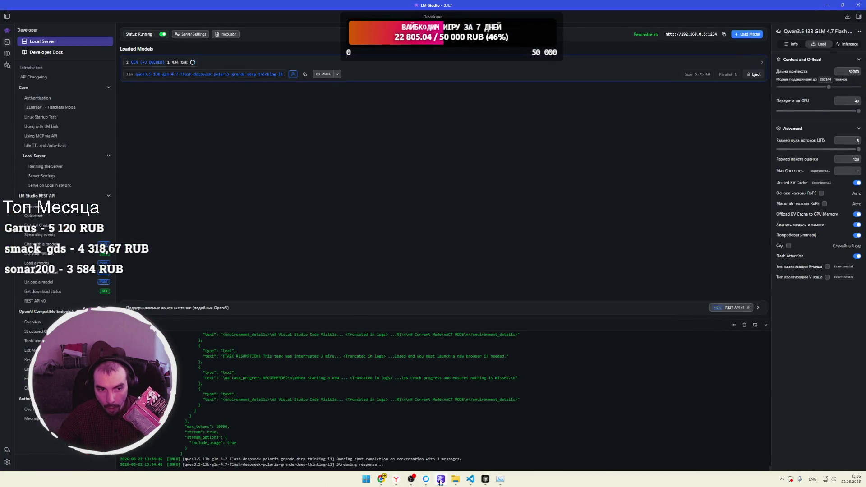
{"action": "left_click", "coordinate": [440, 481]}
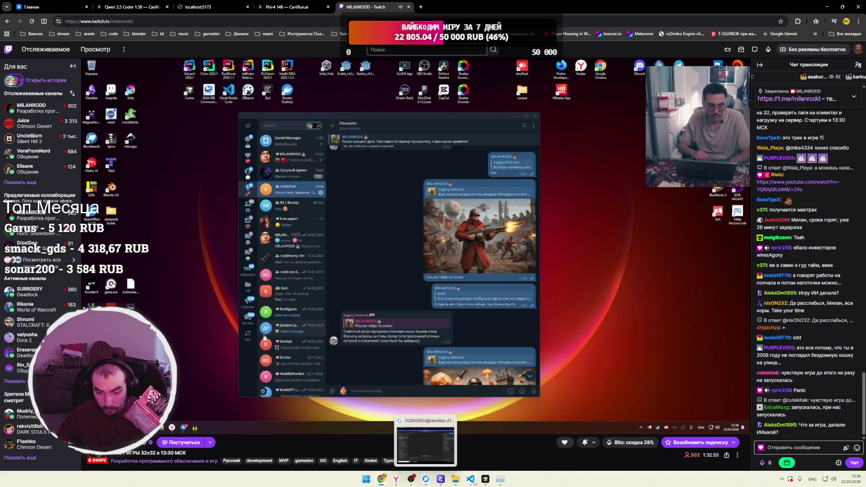
{"action": "left_click", "coordinate": [472, 481]}
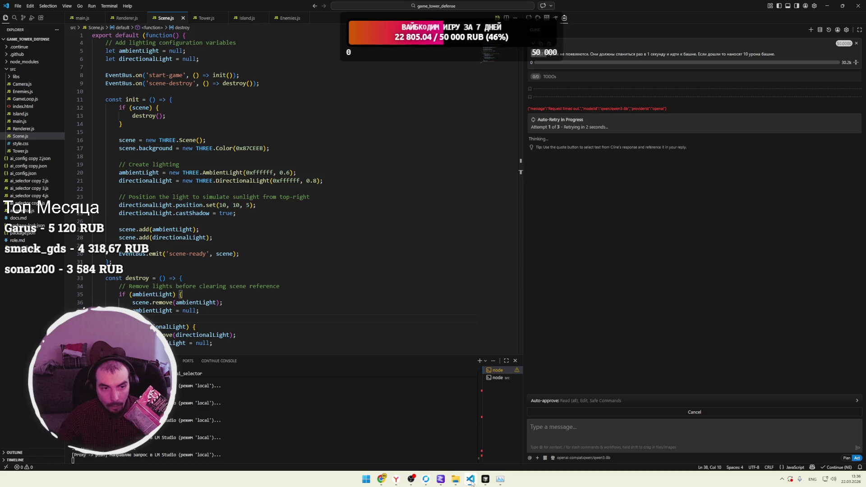
Minimize the VS Code tower-defense editor so the Twitch stream is visible.
{"action": "left_click", "coordinate": [471, 481]}
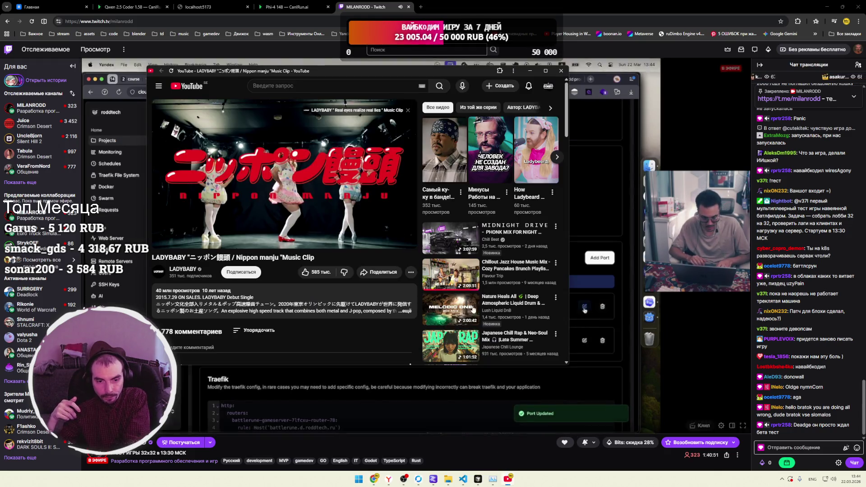
Maximize the browser and switch the LADYBABY clip's YouTube player to theater mode.
{"action": "left_click", "coordinate": [544, 72]}
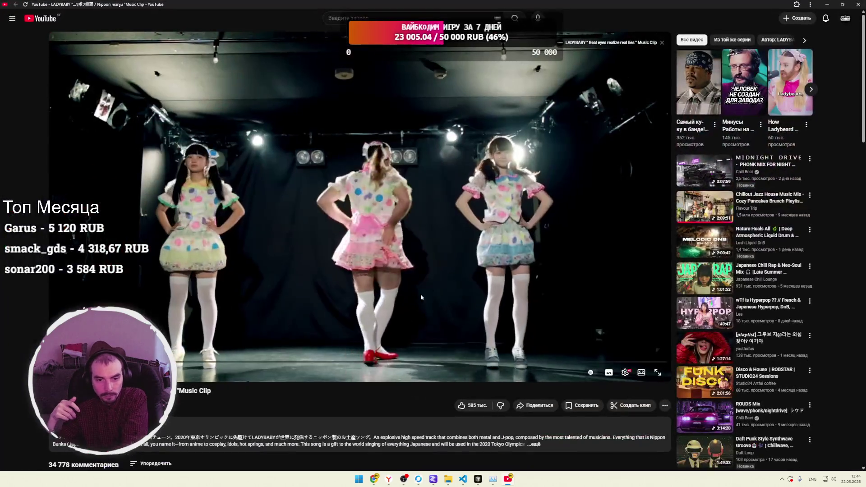
{"action": "left_click", "coordinate": [641, 373]}
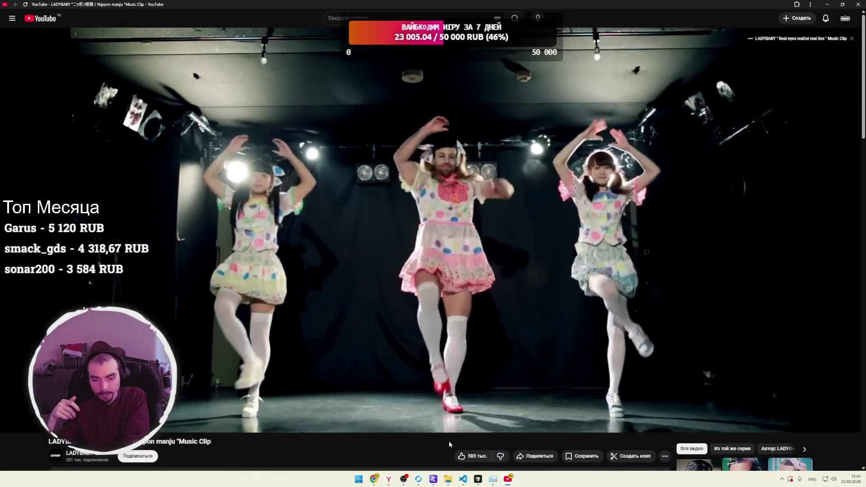